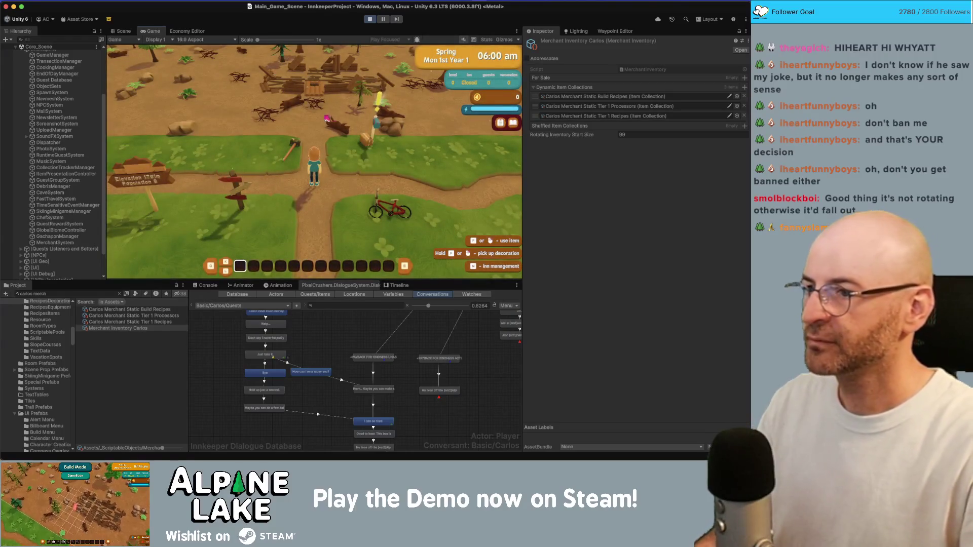
Walk into the hardware store, talk through Carlos's dialogue and choose Shop.
key(a)
key(s)
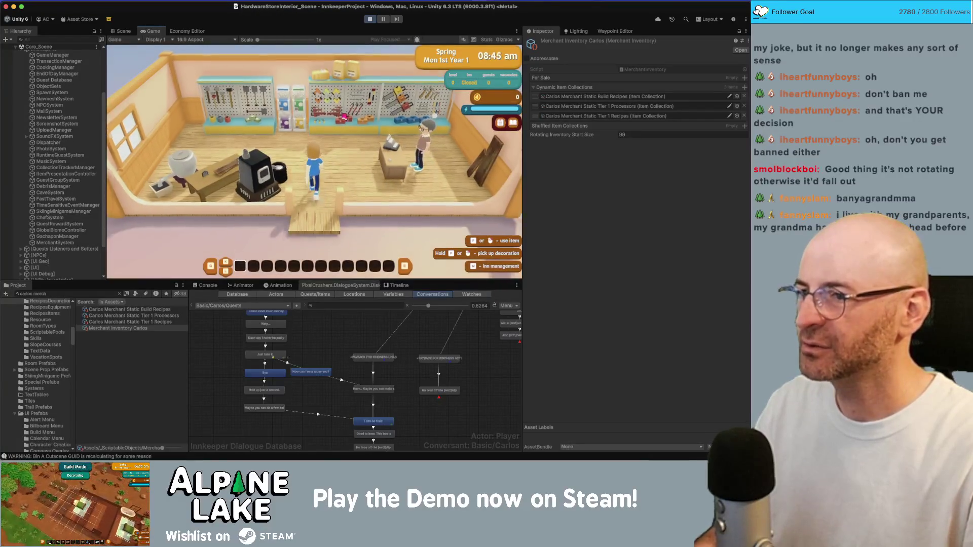
click(276, 225)
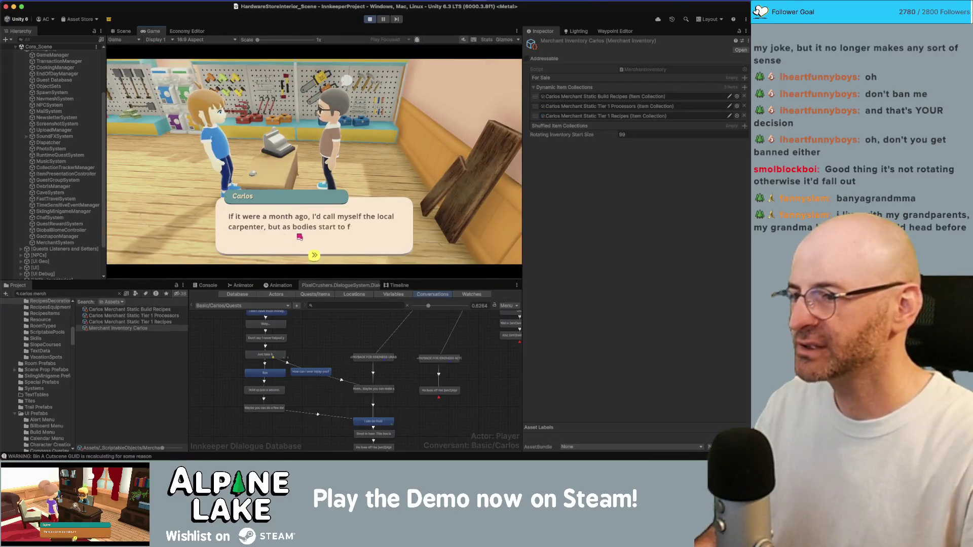
click(248, 230)
click(249, 230)
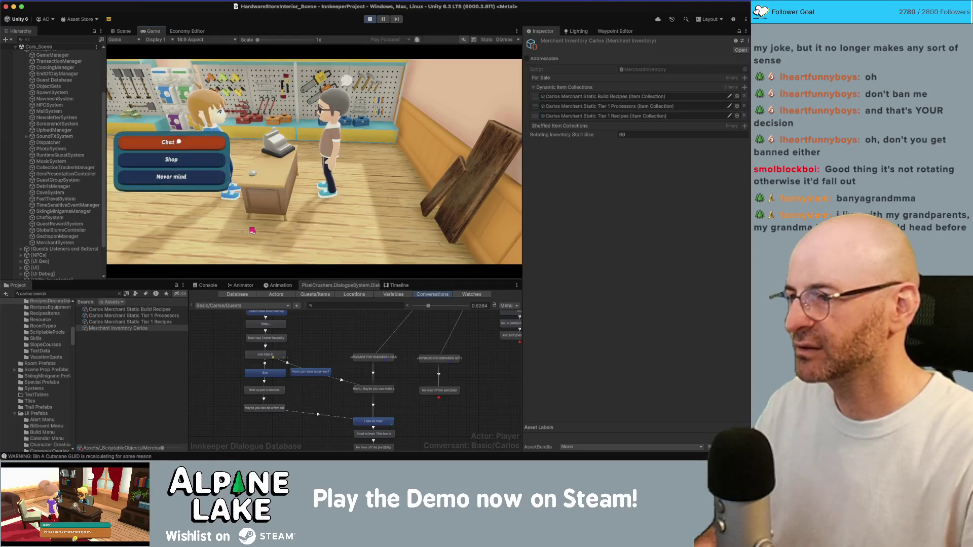
click(200, 161)
click(261, 223)
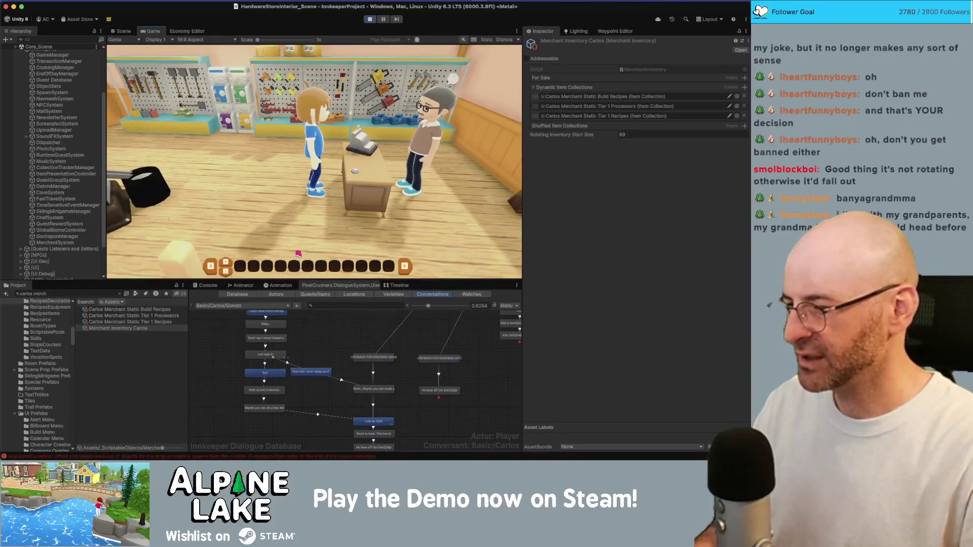
Select the GetRange ArgumentException in the Console and jump to its MerchantSystem.cs line.
click(208, 285)
click(314, 398)
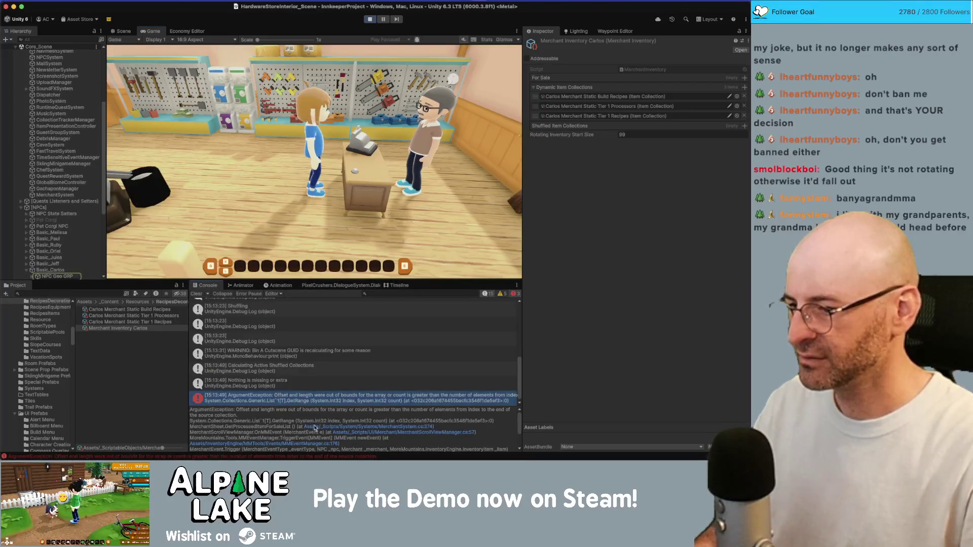
click(333, 426)
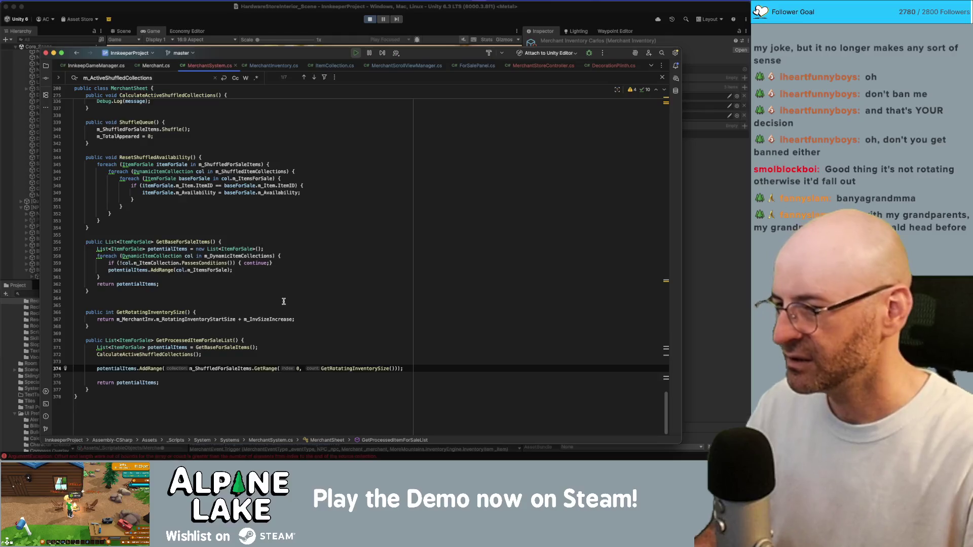
Wrap the AddRange call in an if (m_ShuffledForSaleItems != null) block.
text(c)
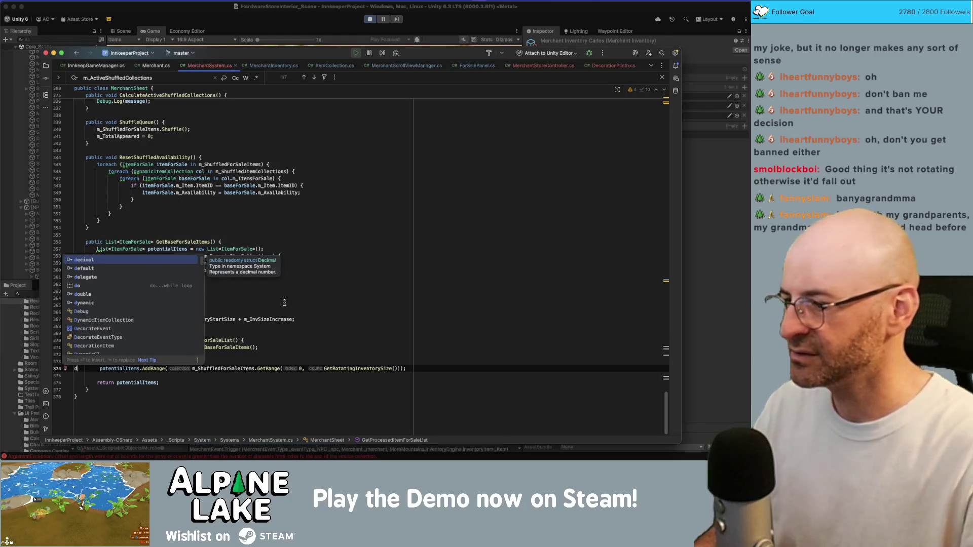
key(BackSpace)
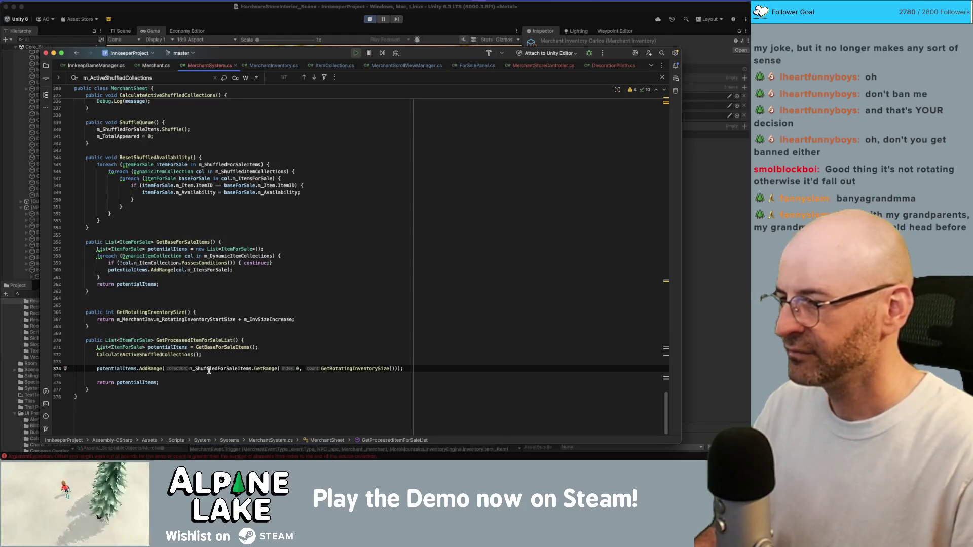
key(Up)
text(if(m_S)
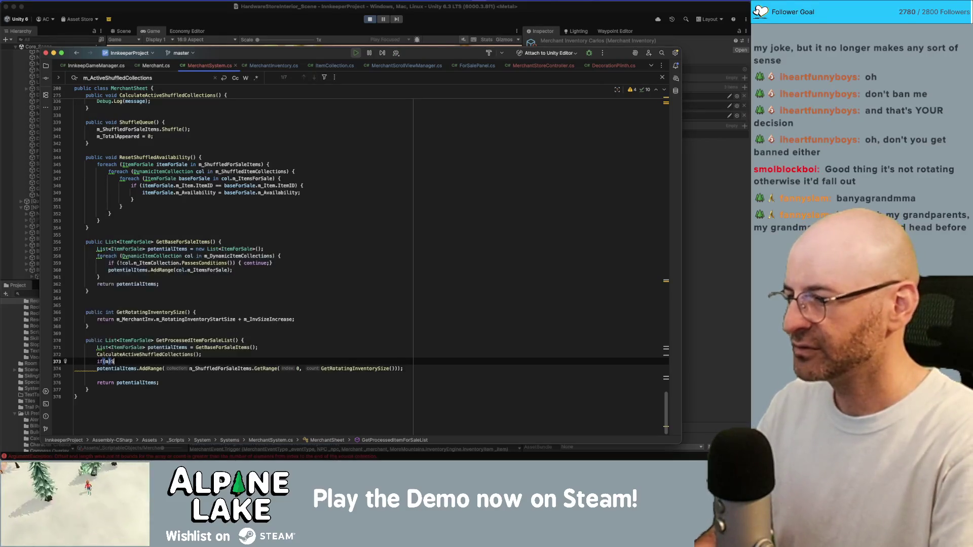
key(BackSpace)
key(BackSpace)
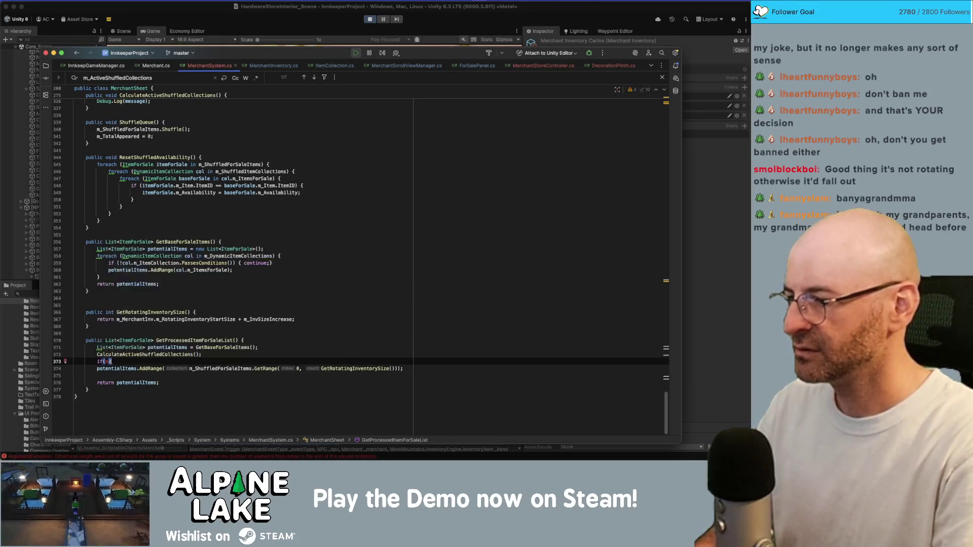
text(_Shu)
key(Return)
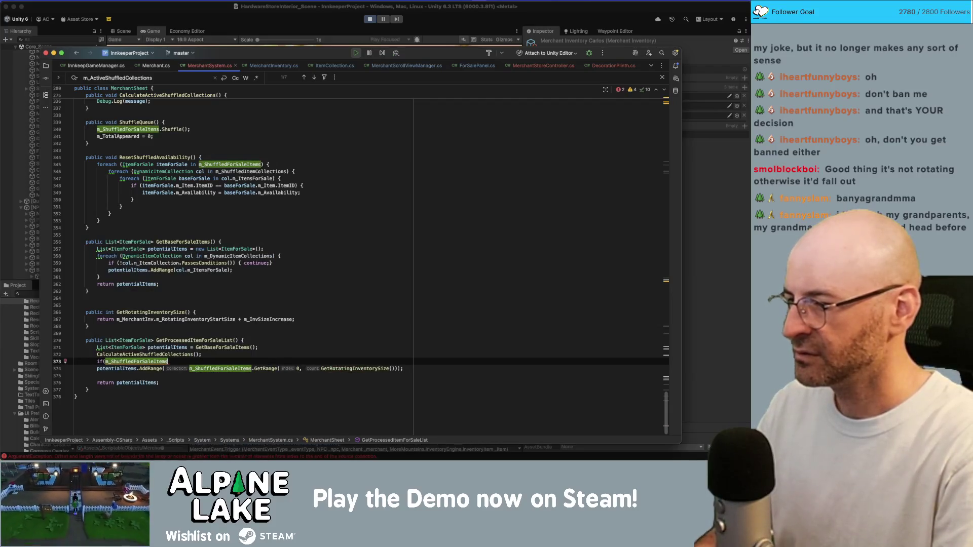
text( == null){)
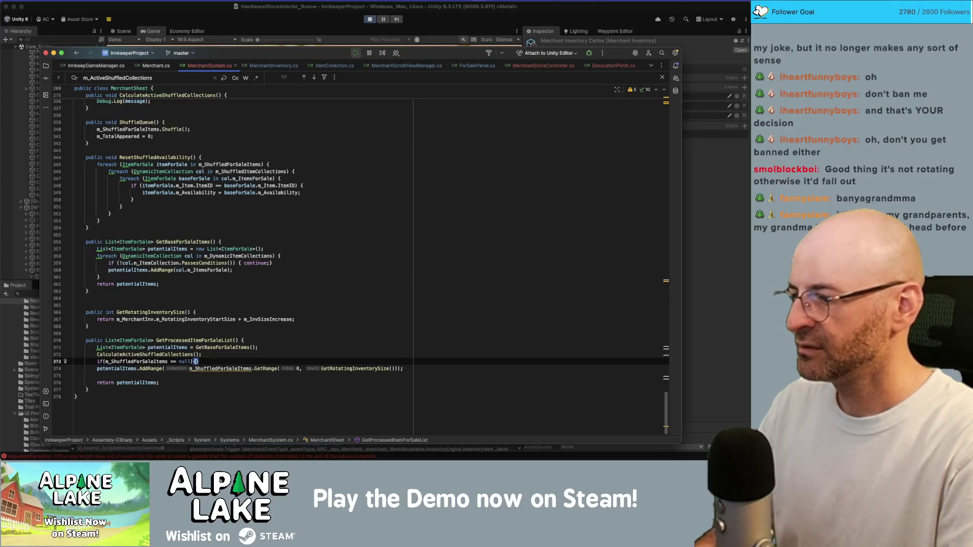
key(Return)
click(174, 362)
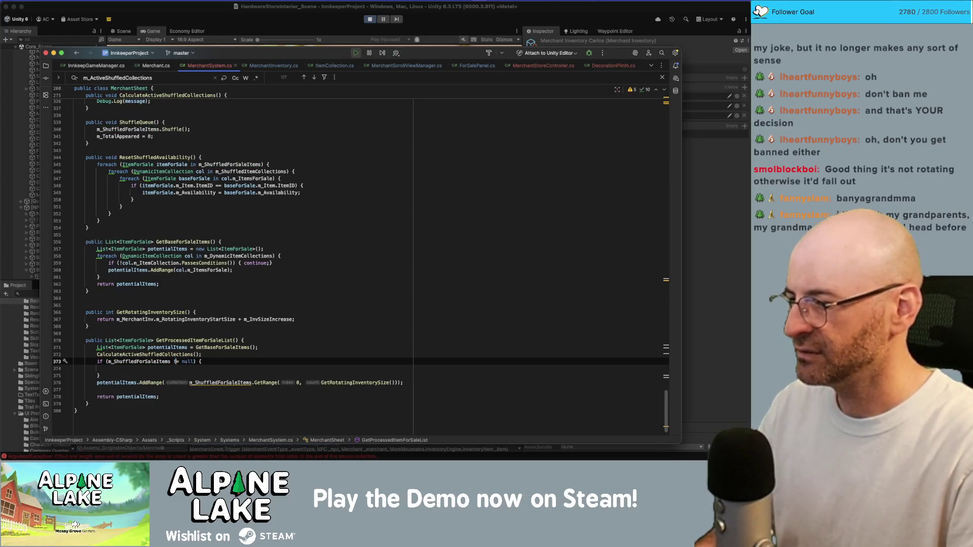
key(BackSpace)
text(!)
key(Down)
key(Down)
key(Down)
key(alt+shift+Up)
key(alt+shift+Up)
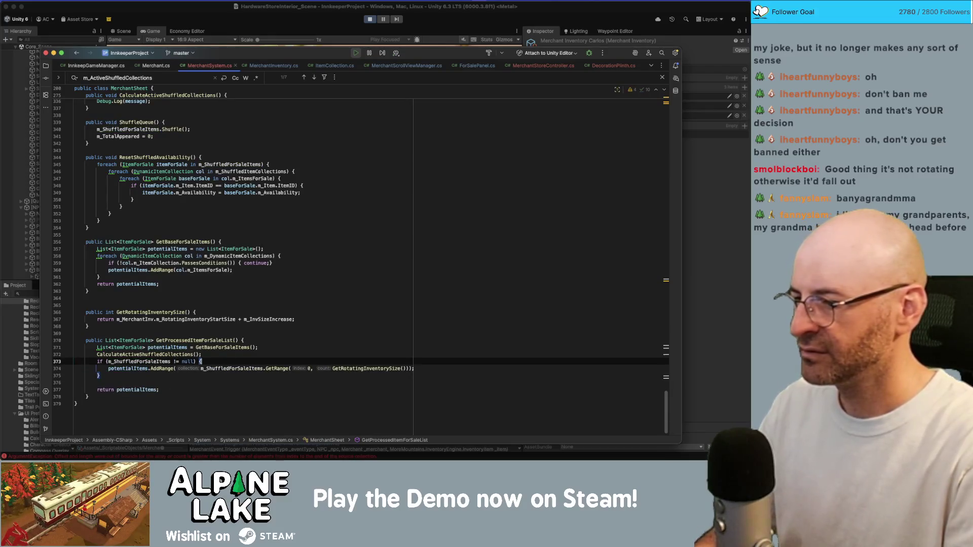
Stop the running game in Unity.
click(167, 20)
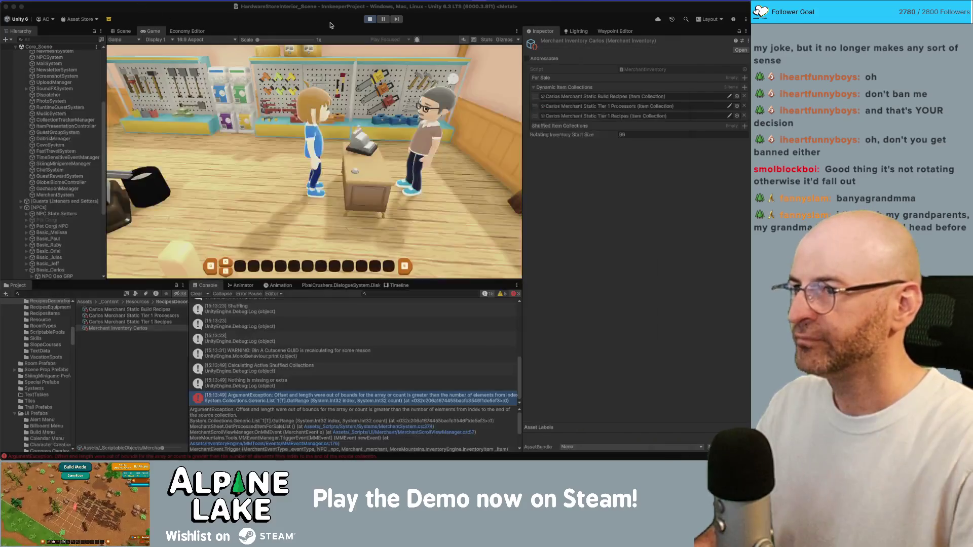
click(370, 20)
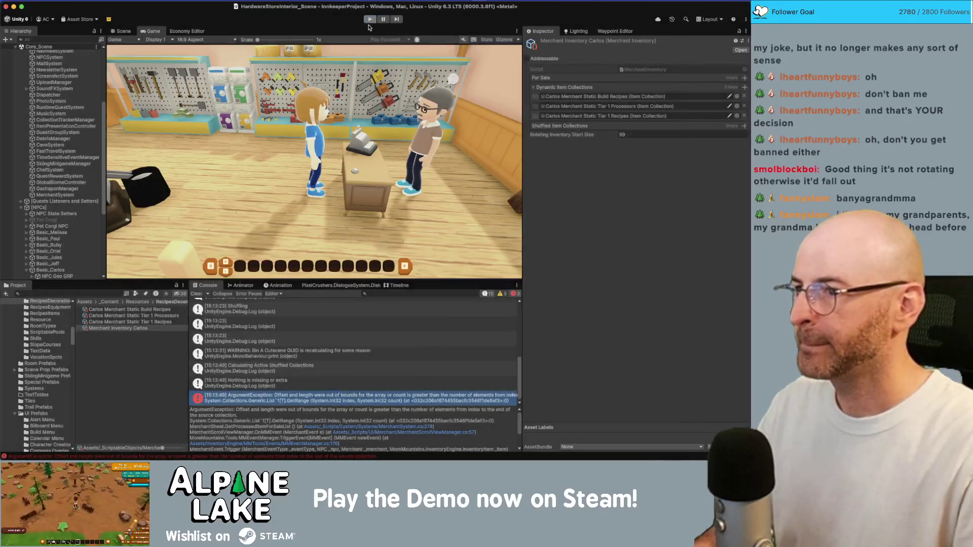
key(super+Tab)
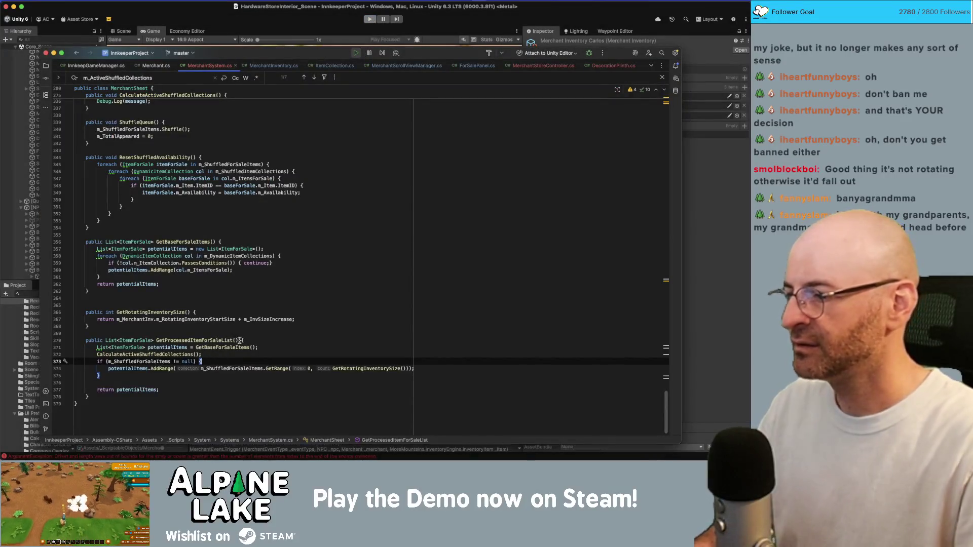
Nest an if (m_ShuffledForSaleItems.Count > GetRotatingInventorySize()) check around the GetRange call.
key(Return)
text(if()
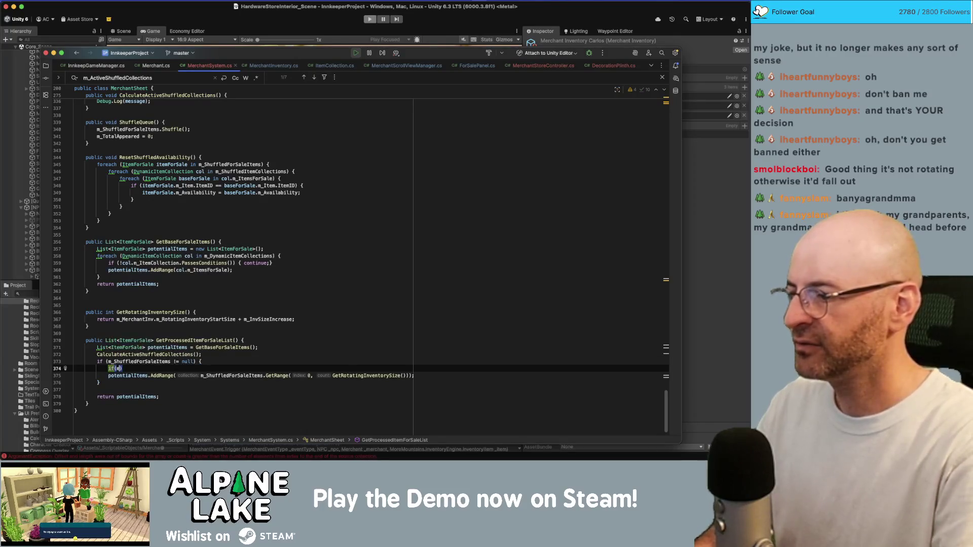
text(_S)
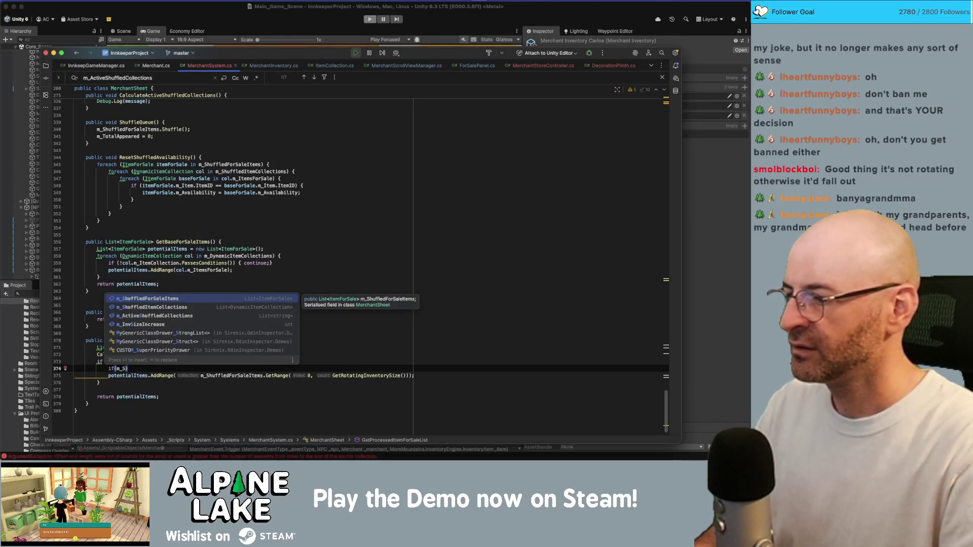
text(huff)
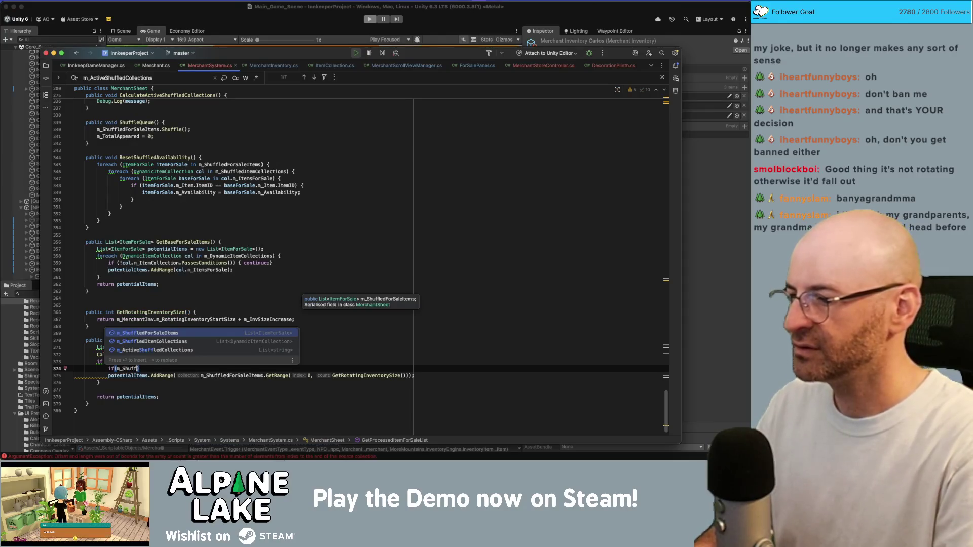
key(Down)
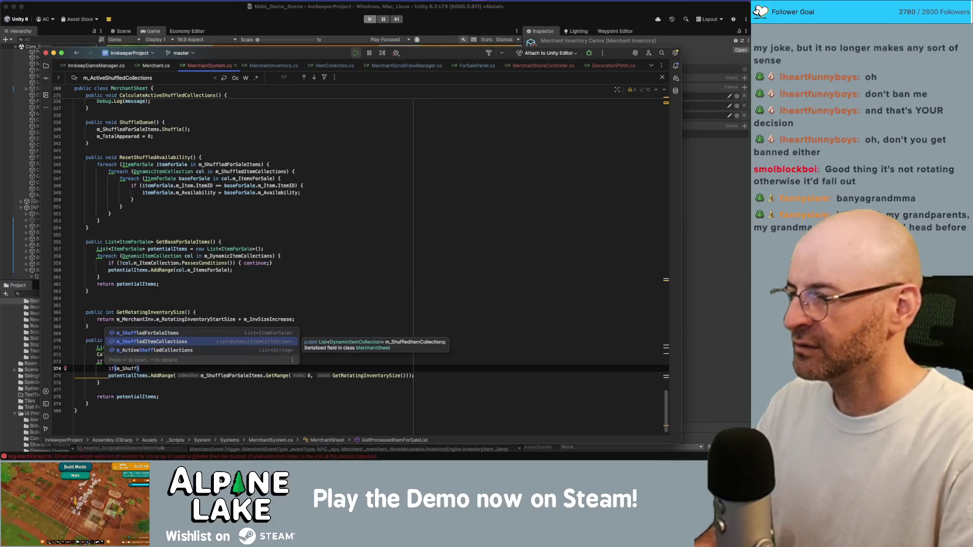
key(Up)
key(Return)
text(.len)
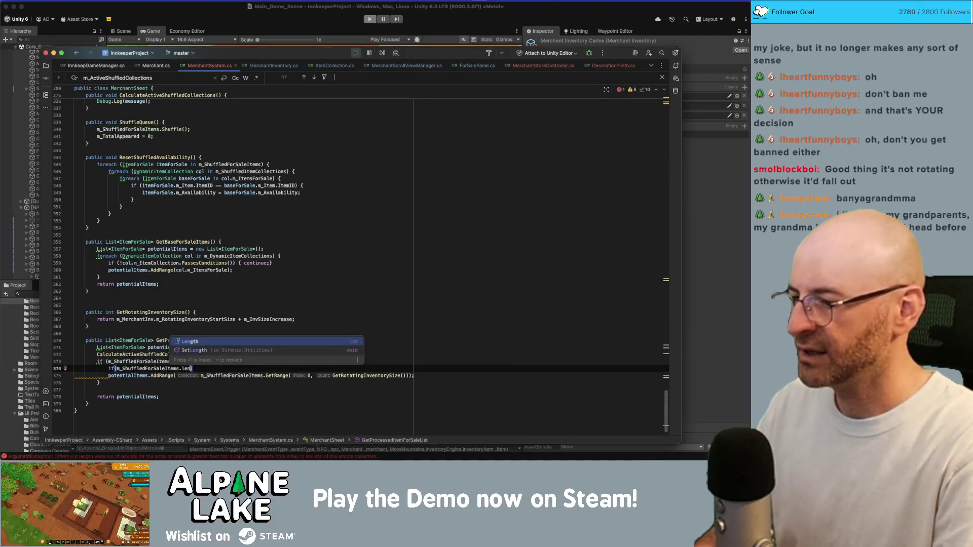
key(Escape)
text(> )
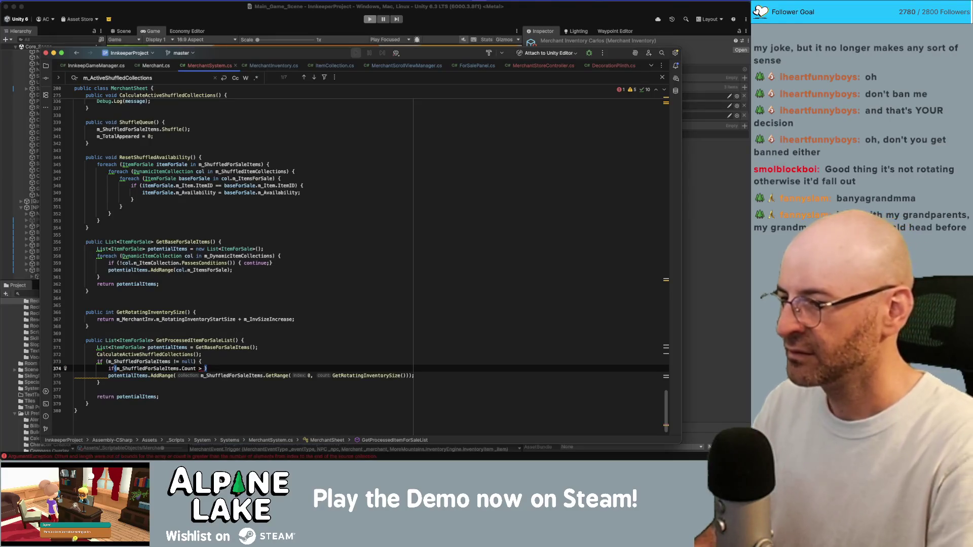
text(getrotatin)
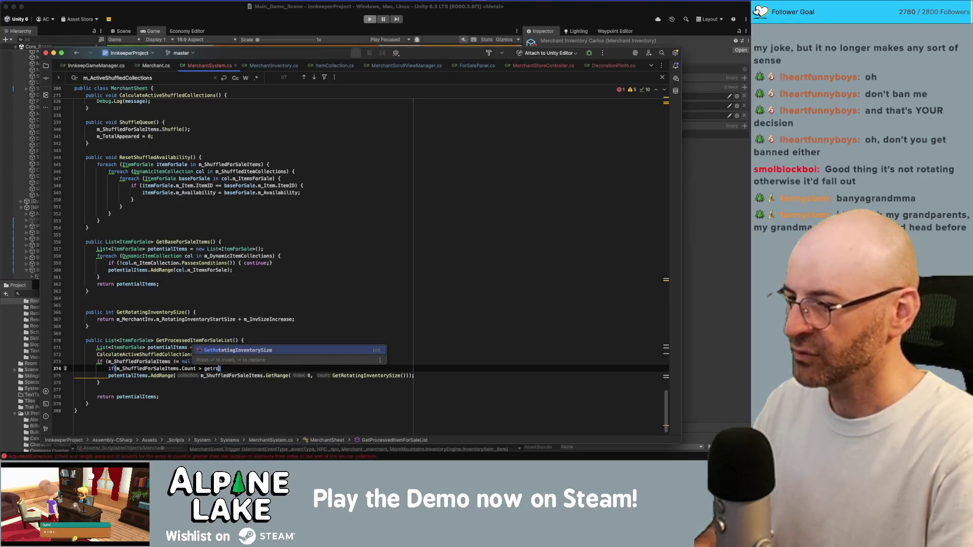
key(Return)
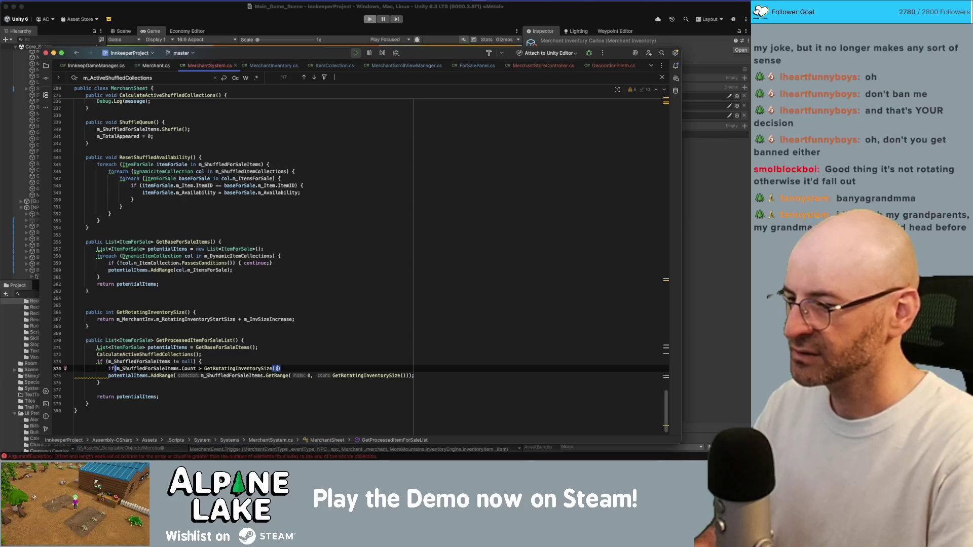
text({)
key(Return)
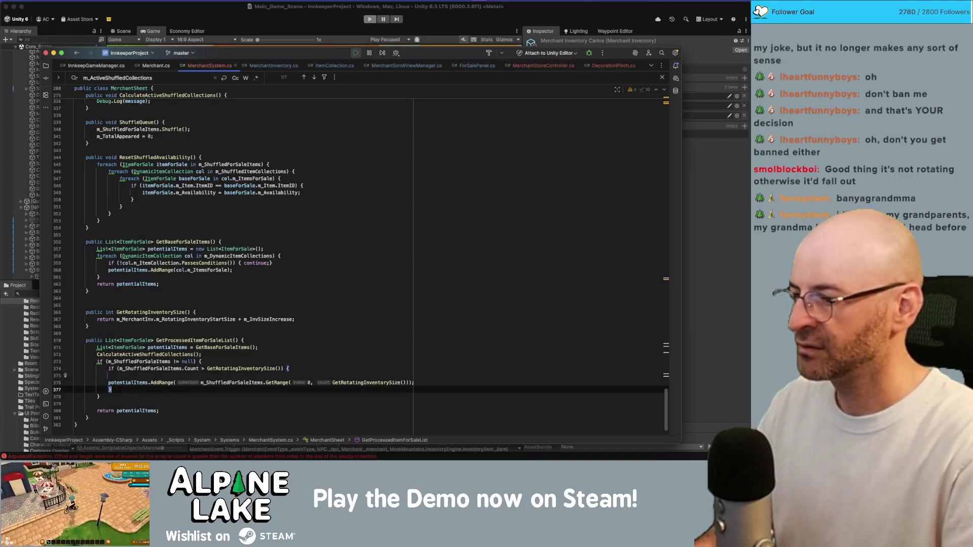
key(Delete)
click(288, 376)
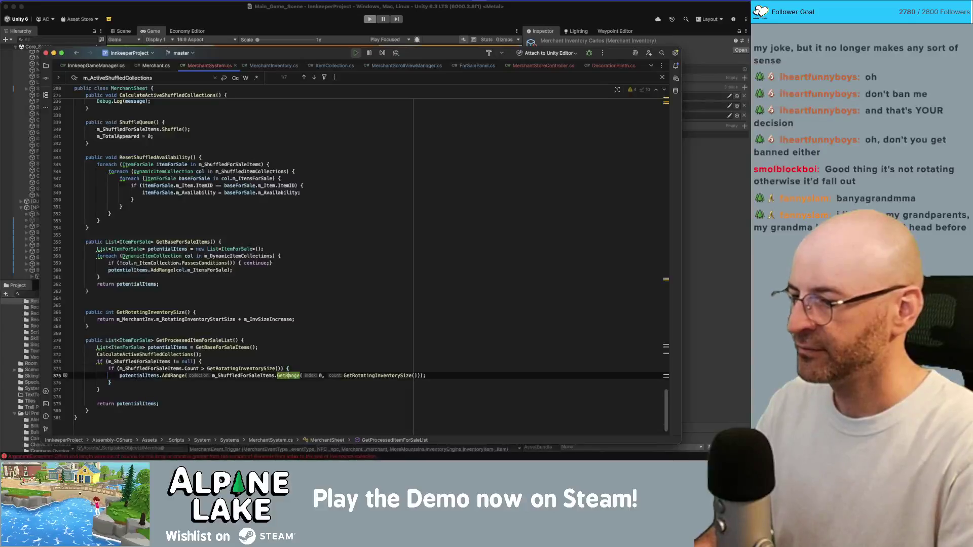
key(Up)
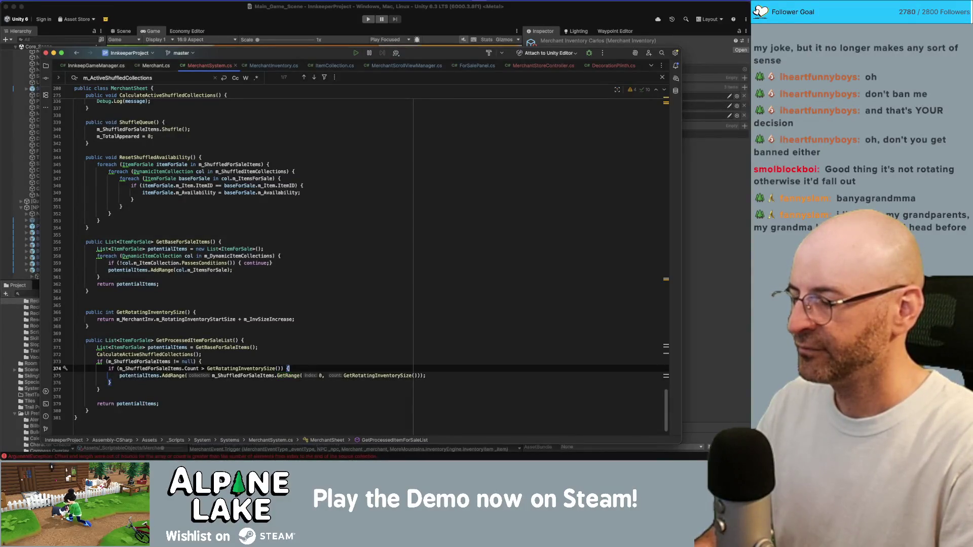
key(alt+Left)
key(alt+Left)
key(alt+Left)
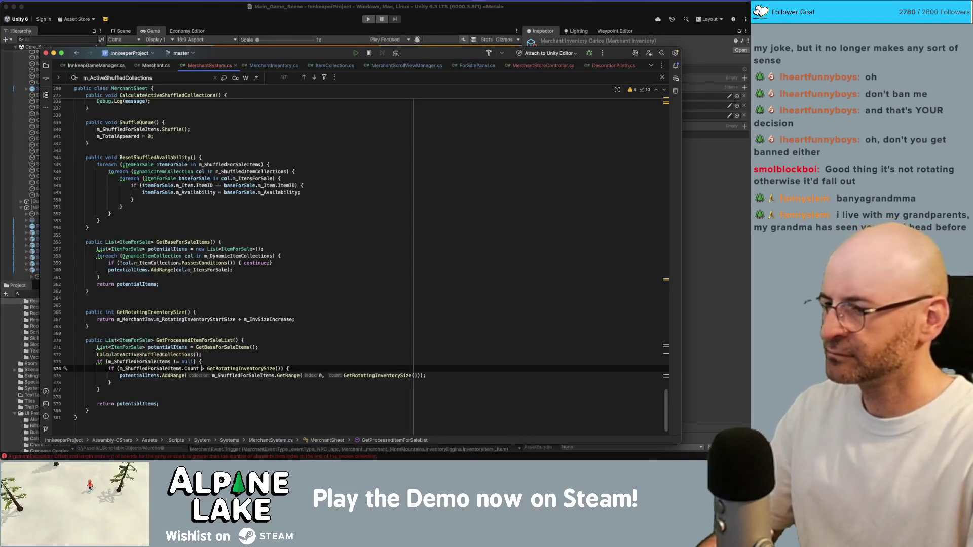
Change the GetRange count to Mathf.Min(GetRotatingInventorySize(), m_ShuffledForSaleItems.Count).
click(320, 375)
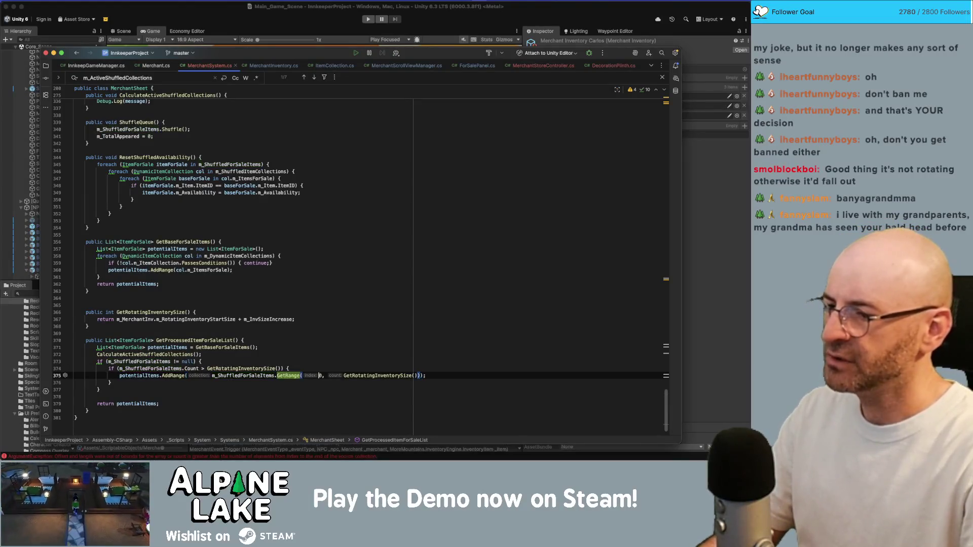
click(378, 376)
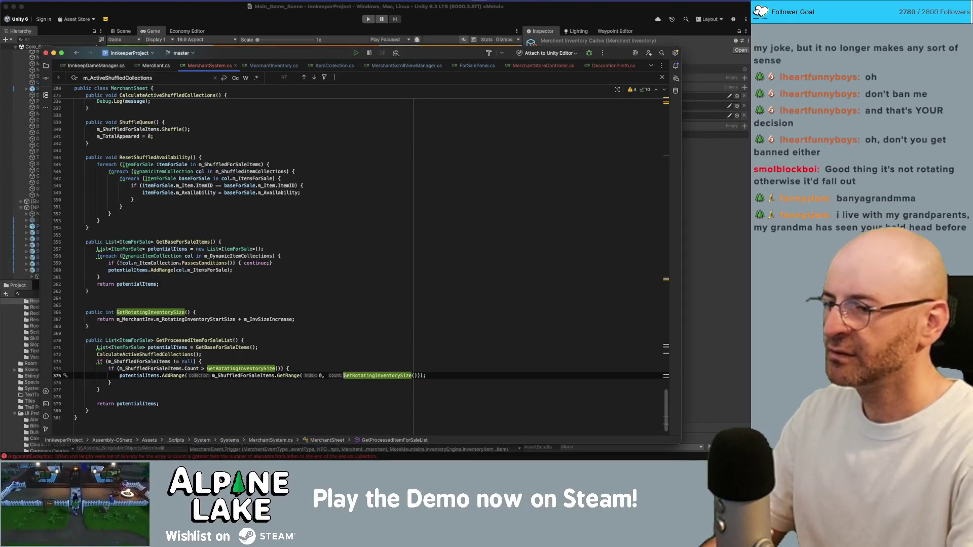
text(Mathf.Min()
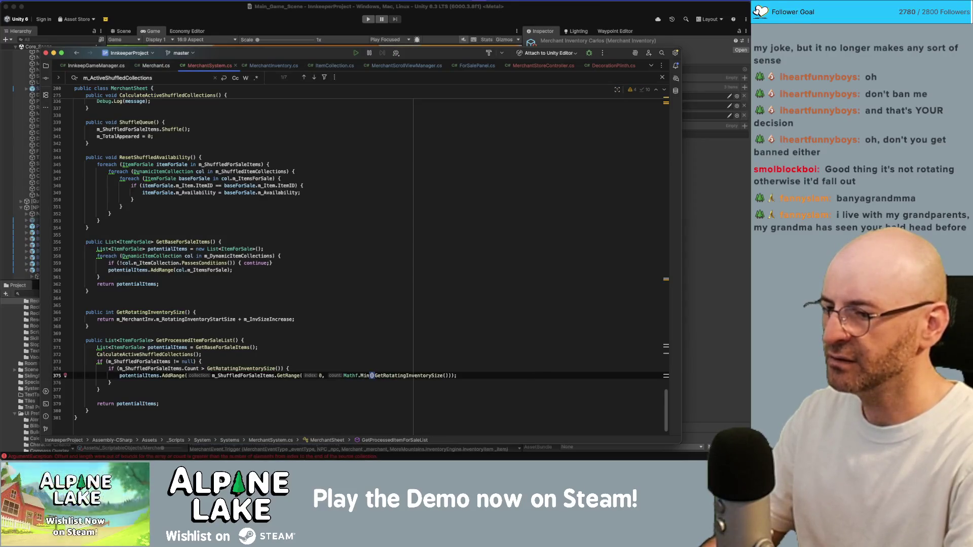
key(Delete)
key(End)
key(Left)
key(Left)
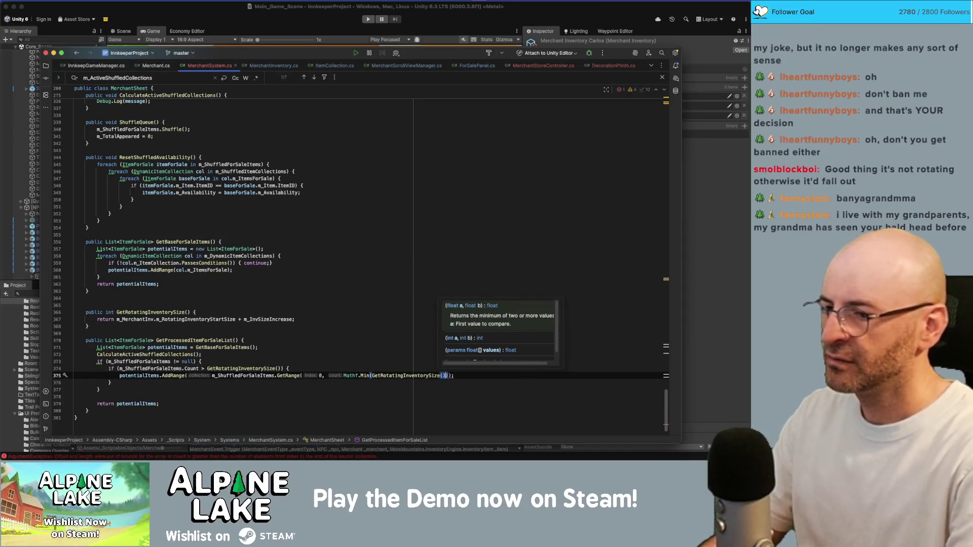
text())
key(Left)
text(m_Shuffledf)
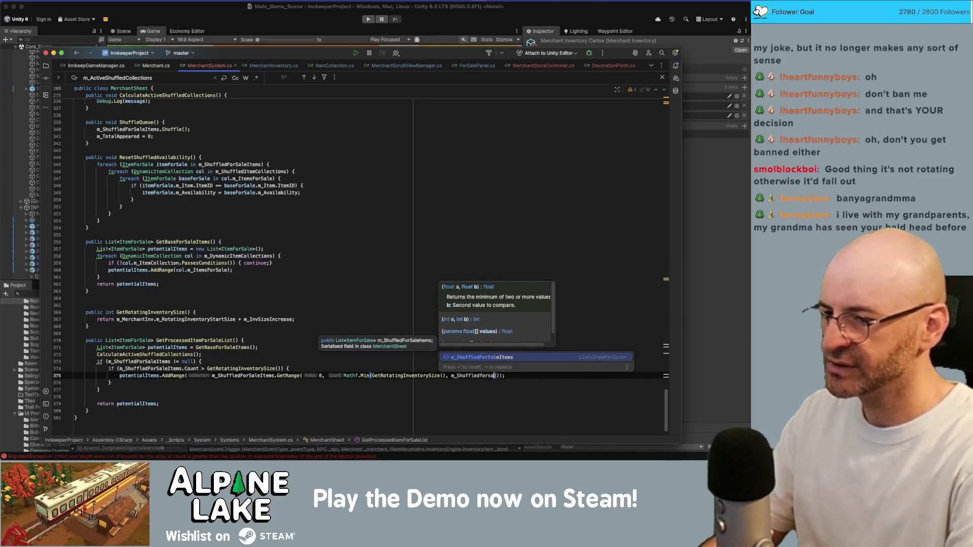
key(Return)
text(.)
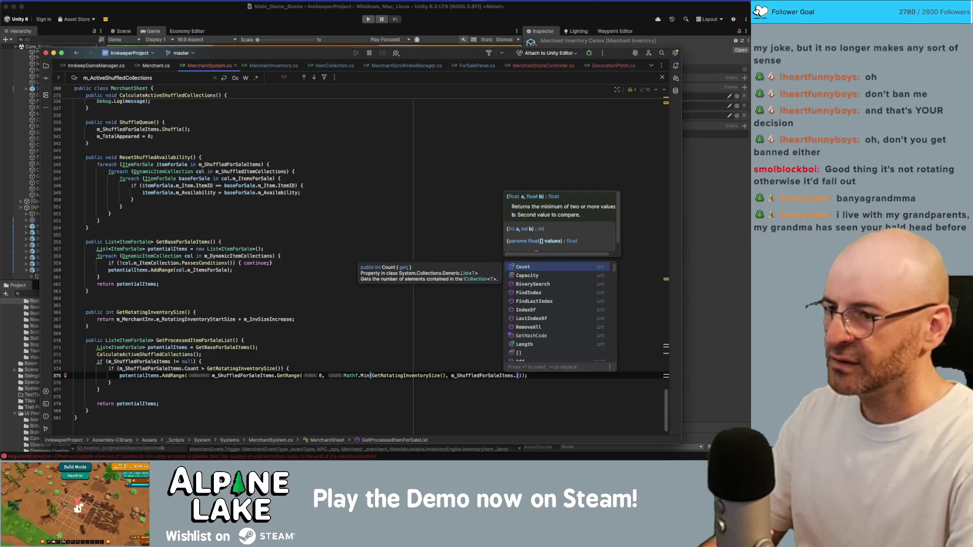
key(Return)
Change the line 374 condition to m_ShuffledForSaleItems.Count > 0.
key(Up)
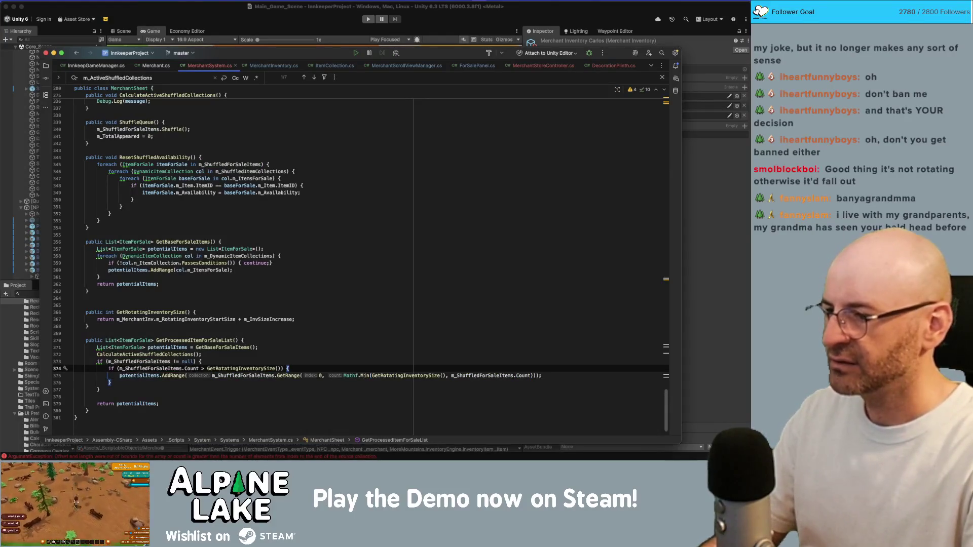
key(shift+Home)
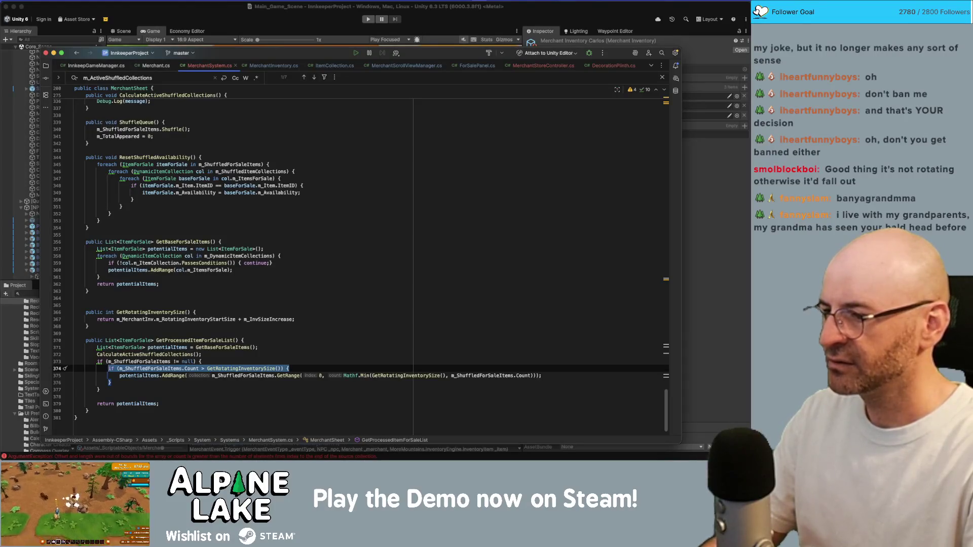
key(Left)
key(alt+Right)
key(alt+Right)
key(alt+Right)
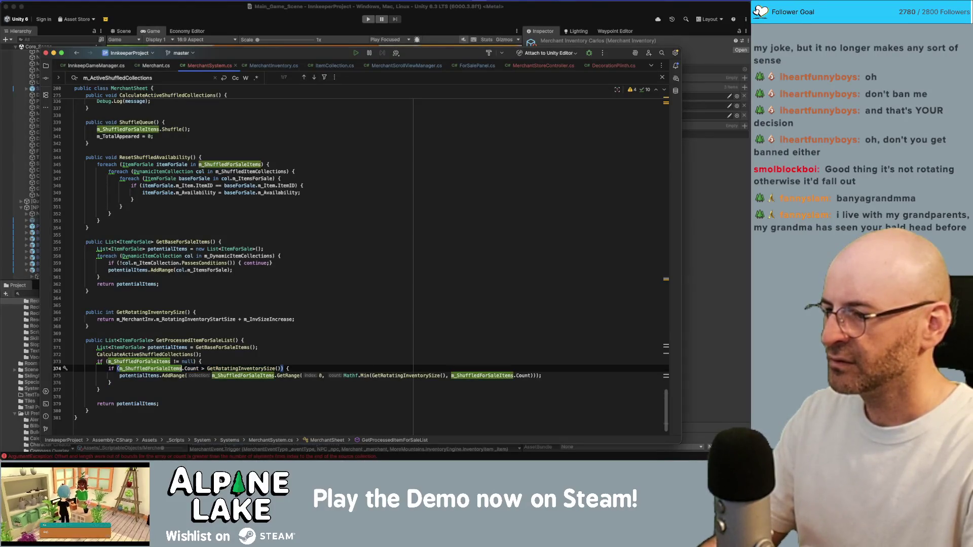
key(shift+End)
text(0) {)
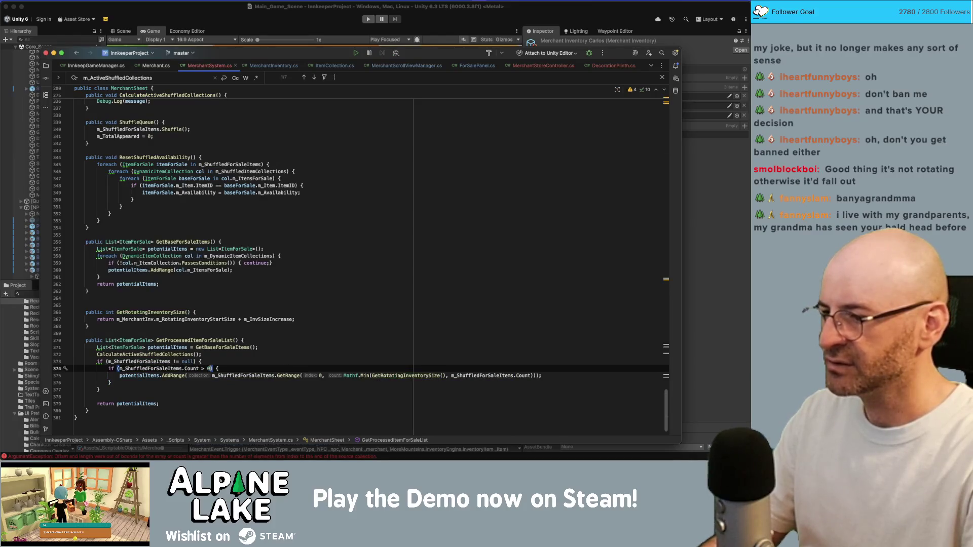
key(Down)
key(Down)
key(Down)
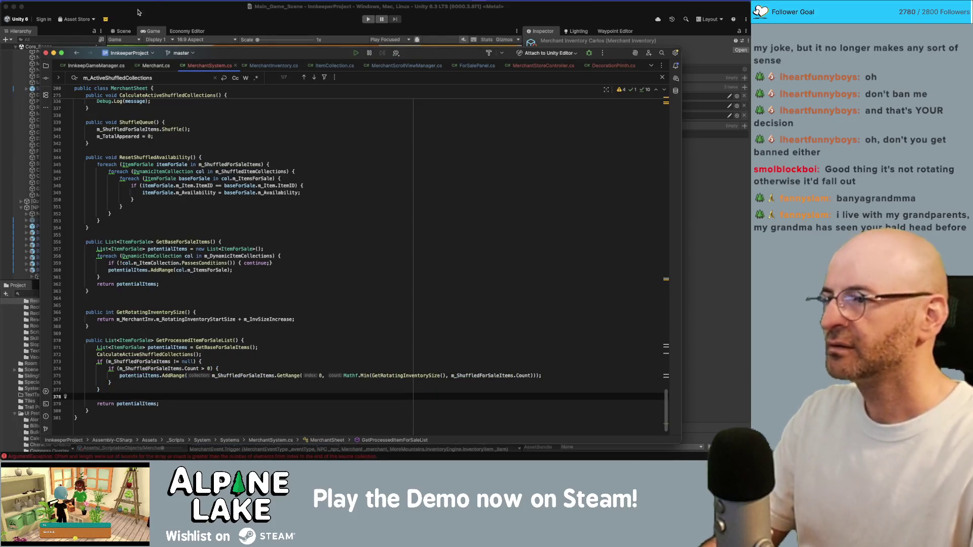
click(163, 13)
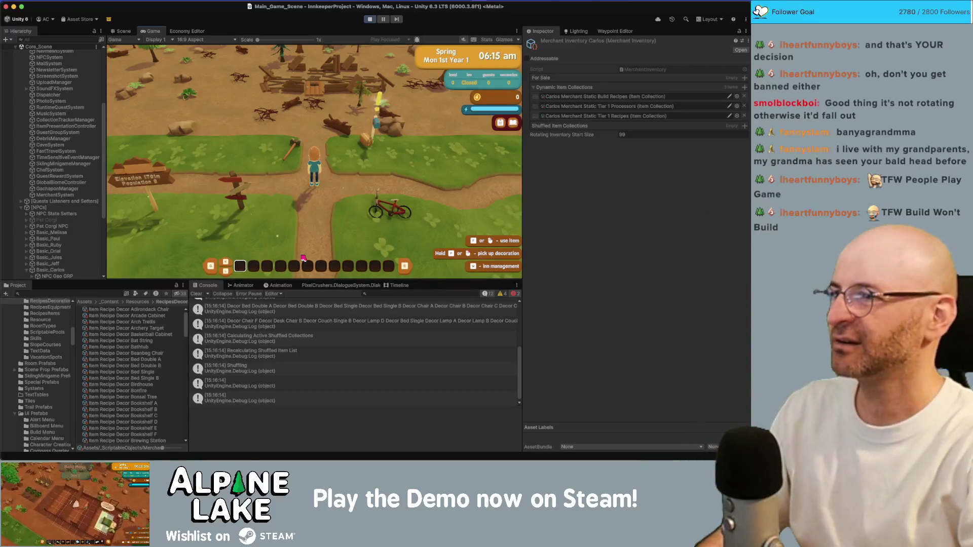
Get on the bike in the Town Square with E and ride off.
key(e)
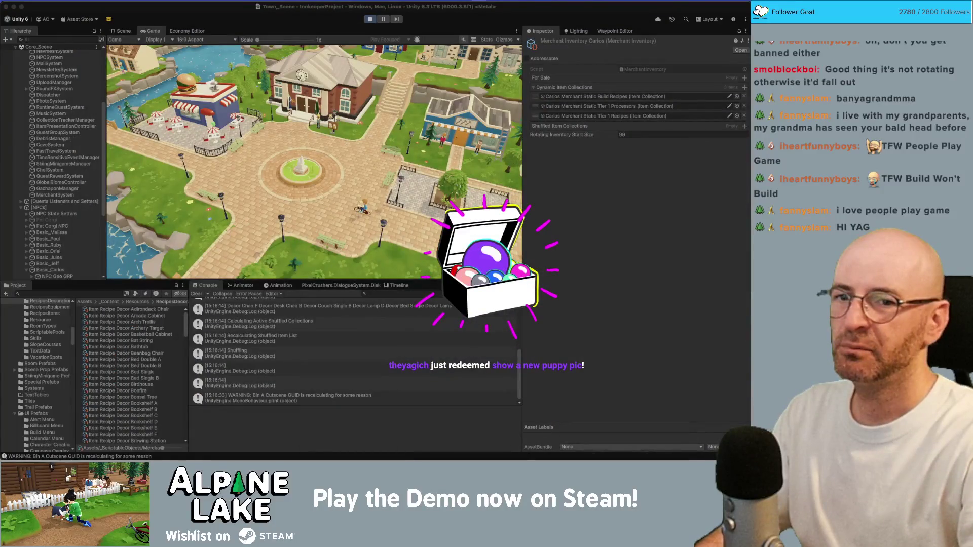
Ride the bike out of the square, south, west past the bench, then north to the blue shop.
click(301, 143)
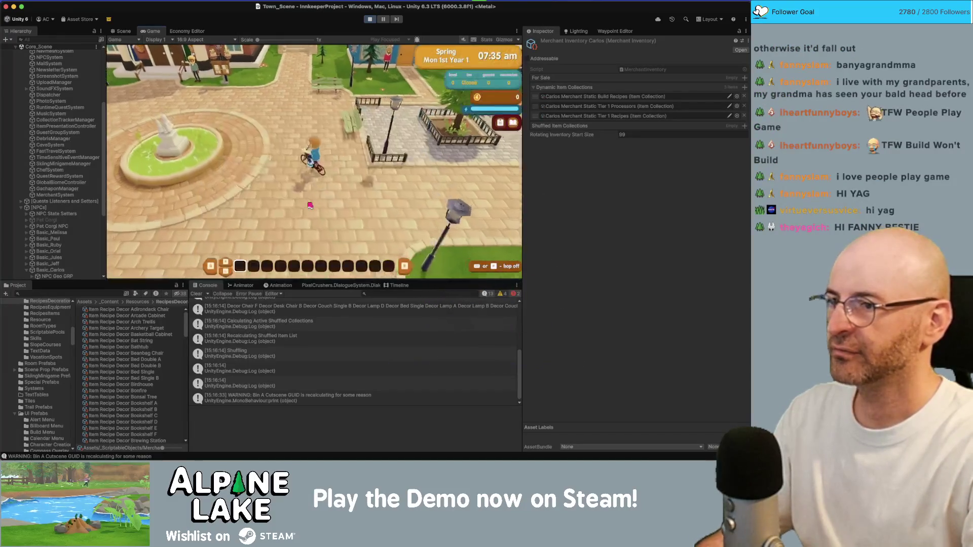
key(w)
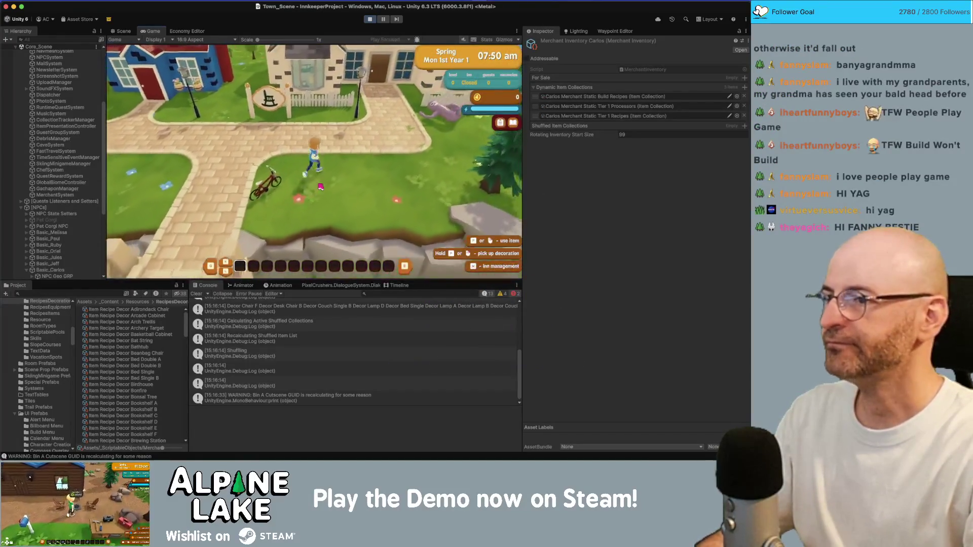
key(s)
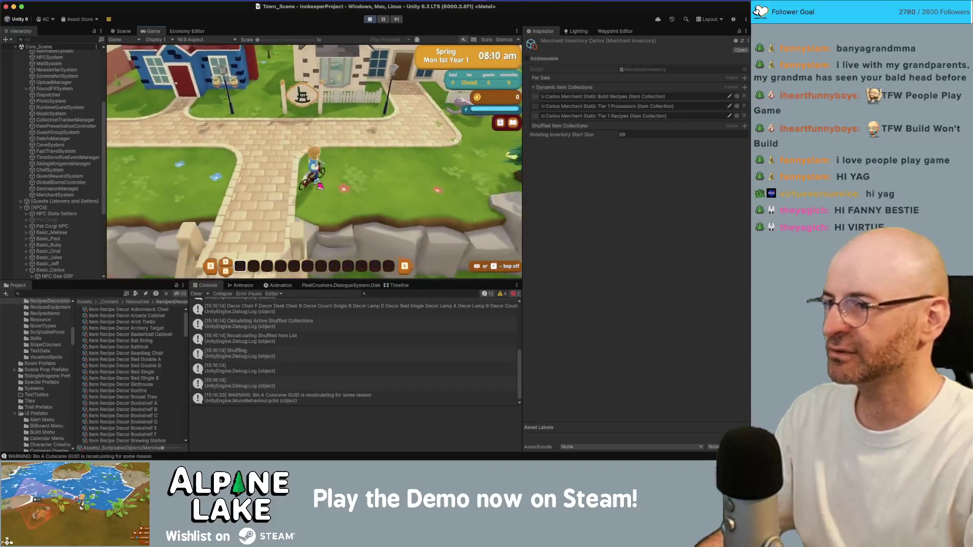
key(a)
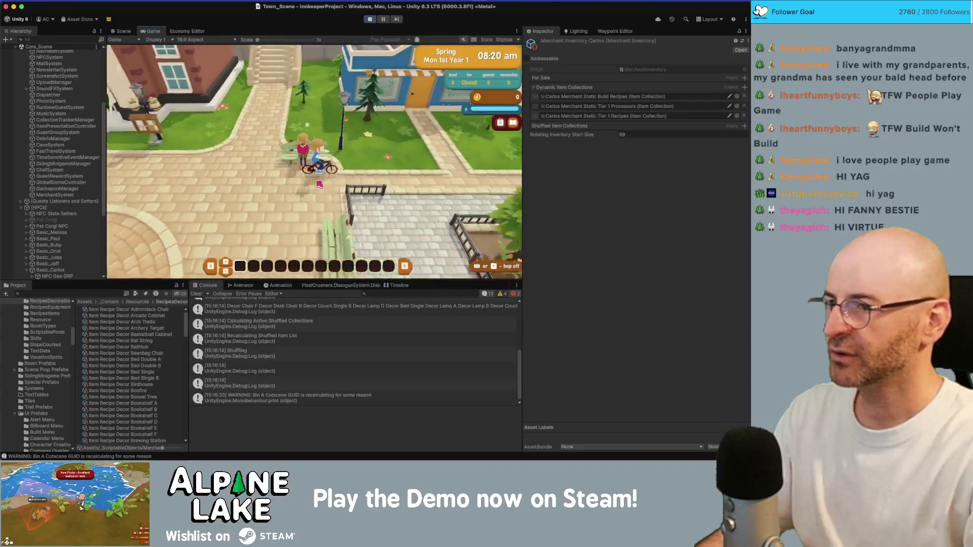
key(w)
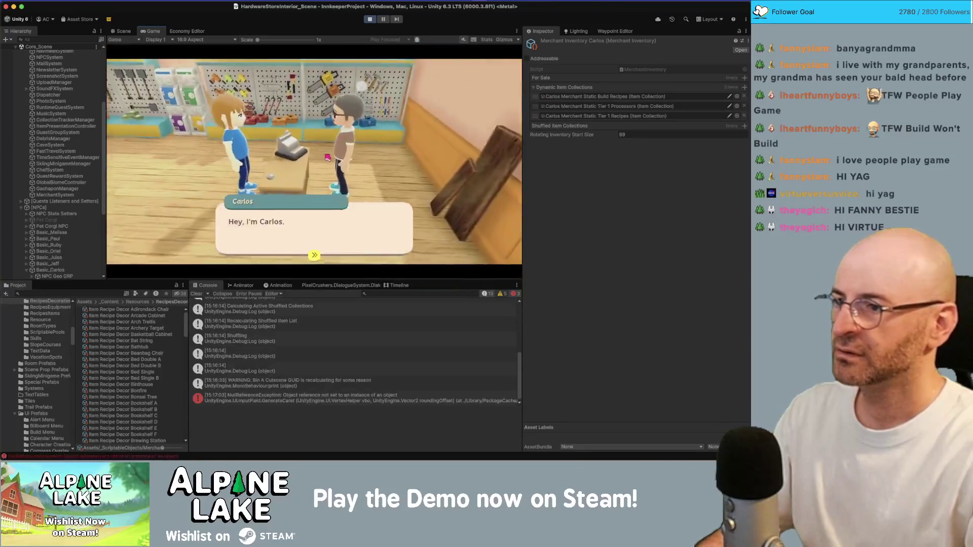
Click through Carlos's introduction, pick Shop and open his build-recipe listing.
click(286, 225)
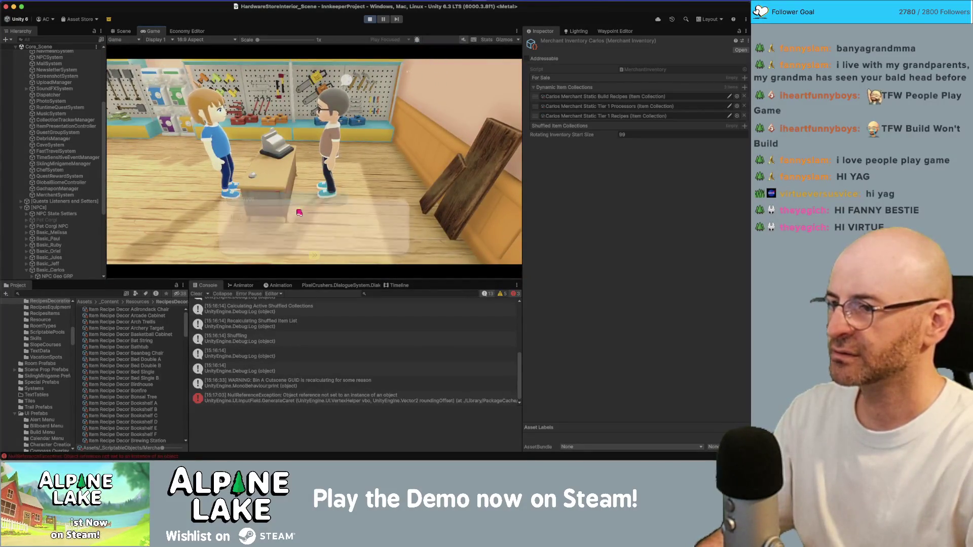
click(285, 222)
click(285, 222)
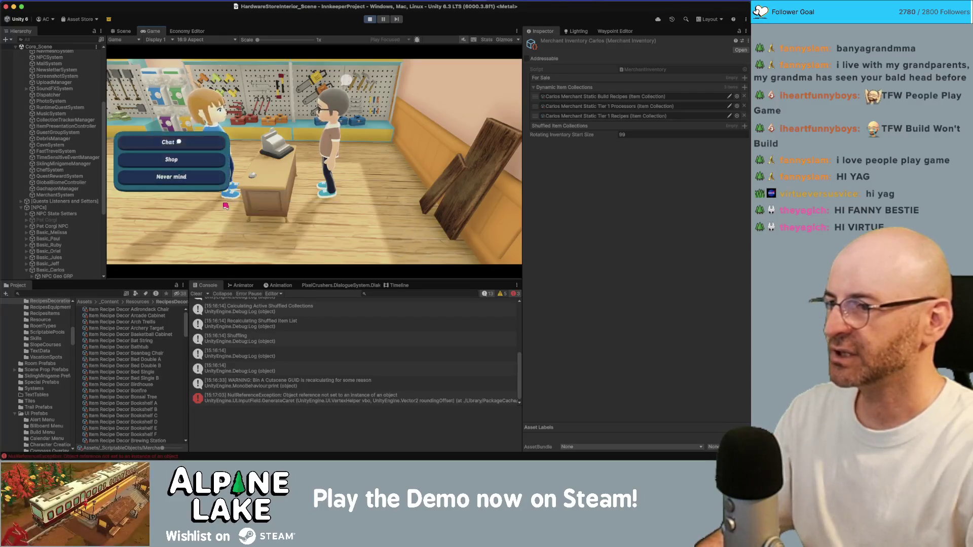
click(152, 158)
click(237, 240)
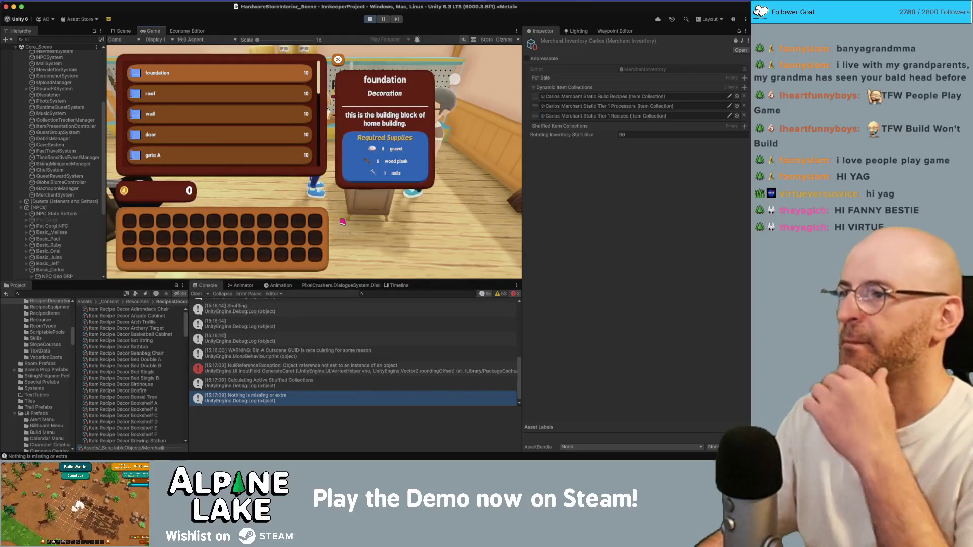
key(Down)
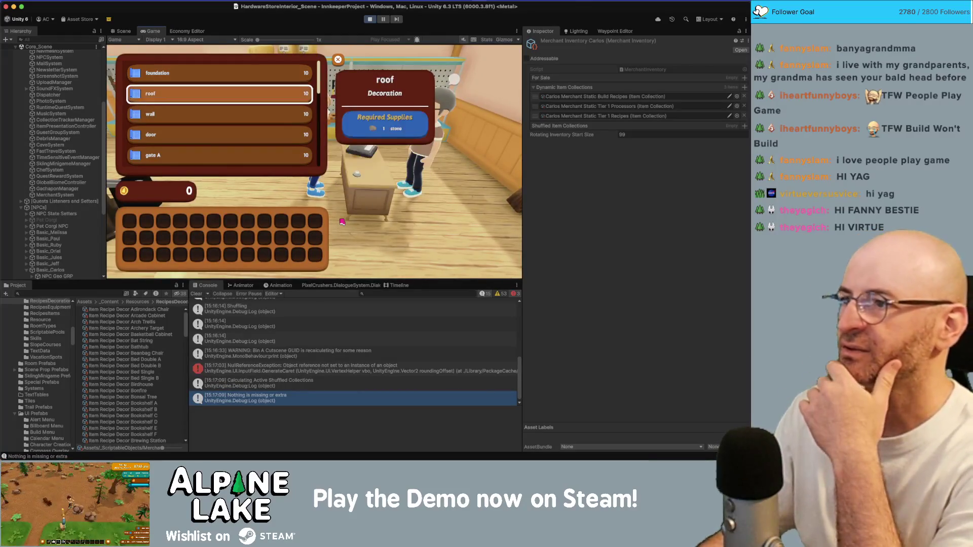
key(Down)
key(Up)
key(Up)
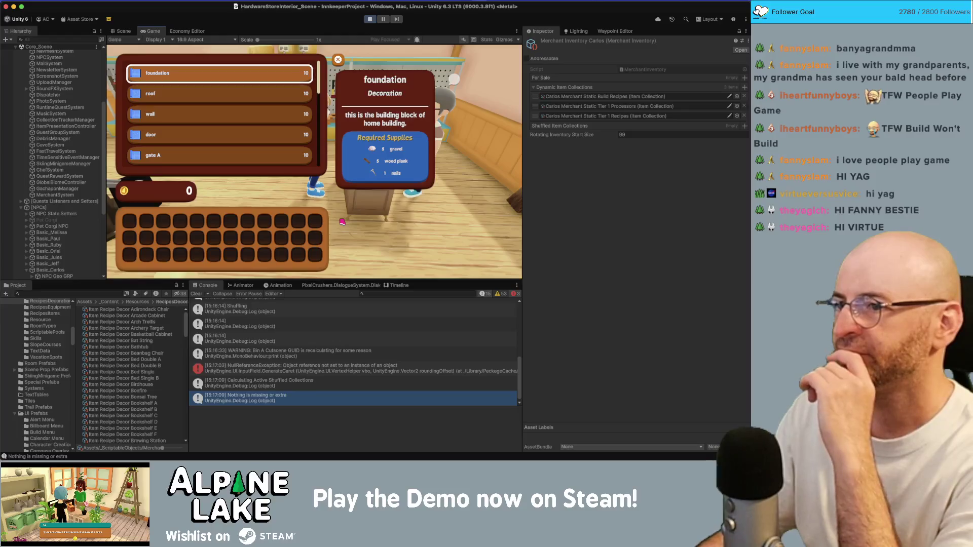
key(Down)
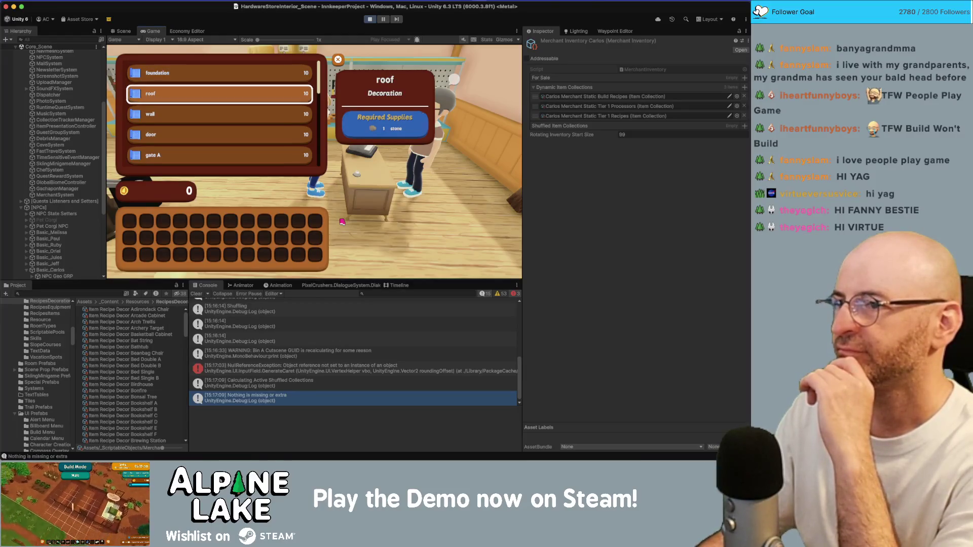
key(Down)
key(Down)
key(Down)
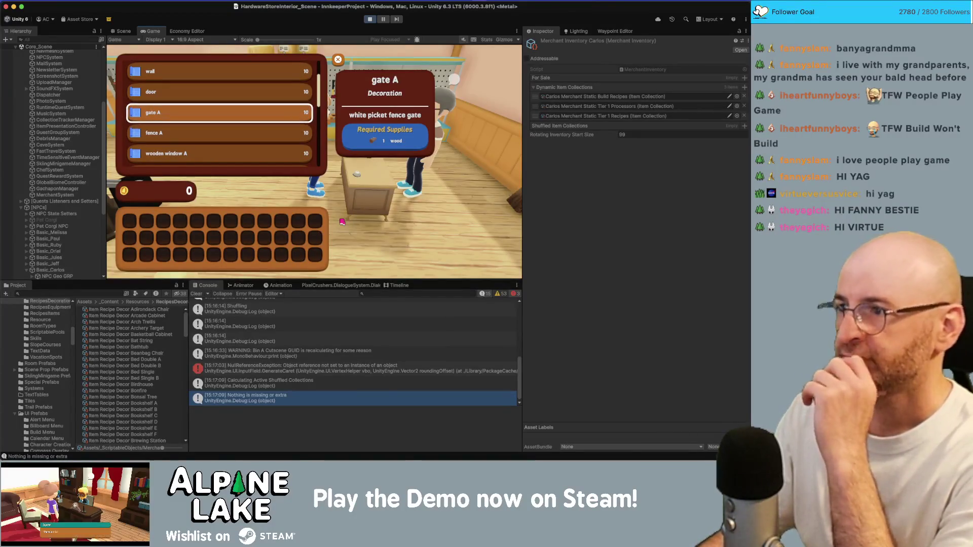
key(Down)
key(Down)
key(Down)
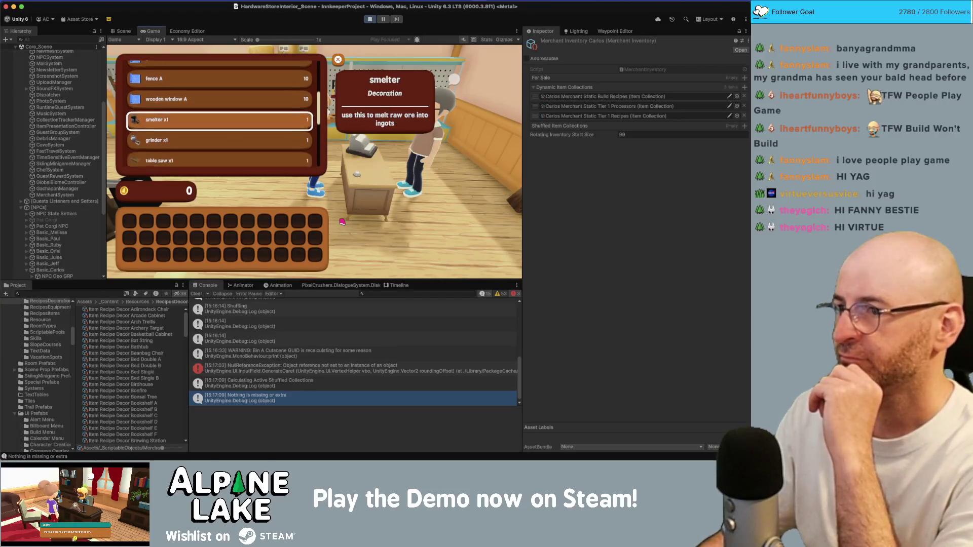
key(Up)
key(Down)
key(Down)
key(Down)
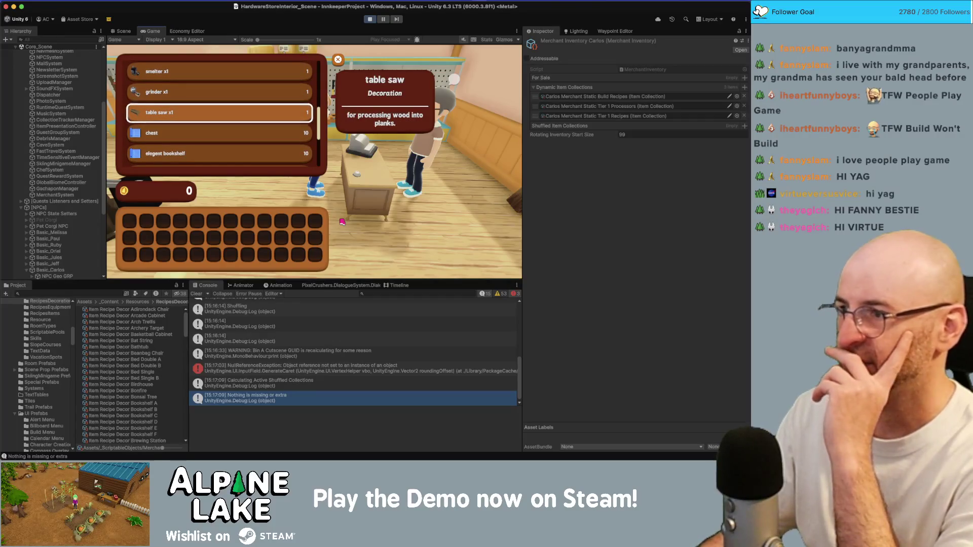
key(Down)
key(Down)
key(Down)
key(Down)
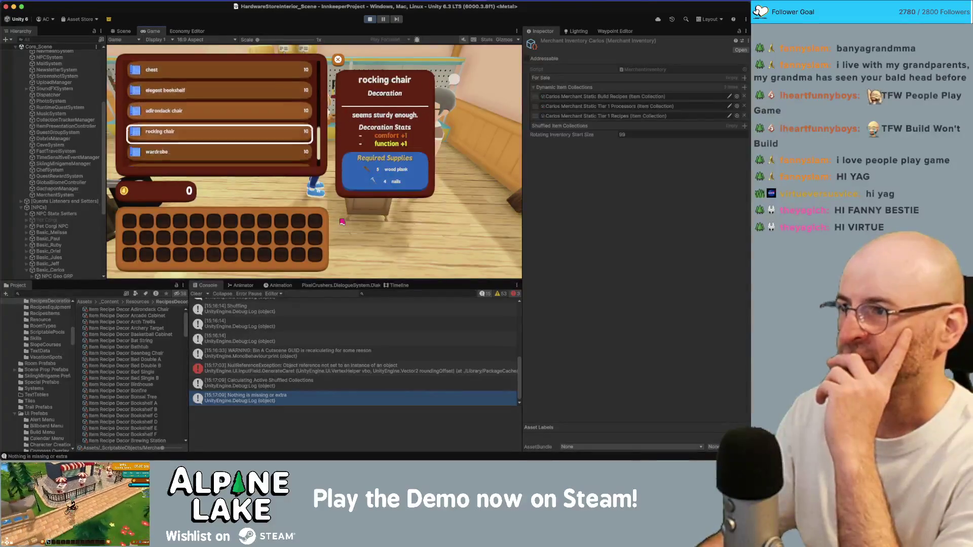
key(Up)
key(Up)
key(Up)
key(Down)
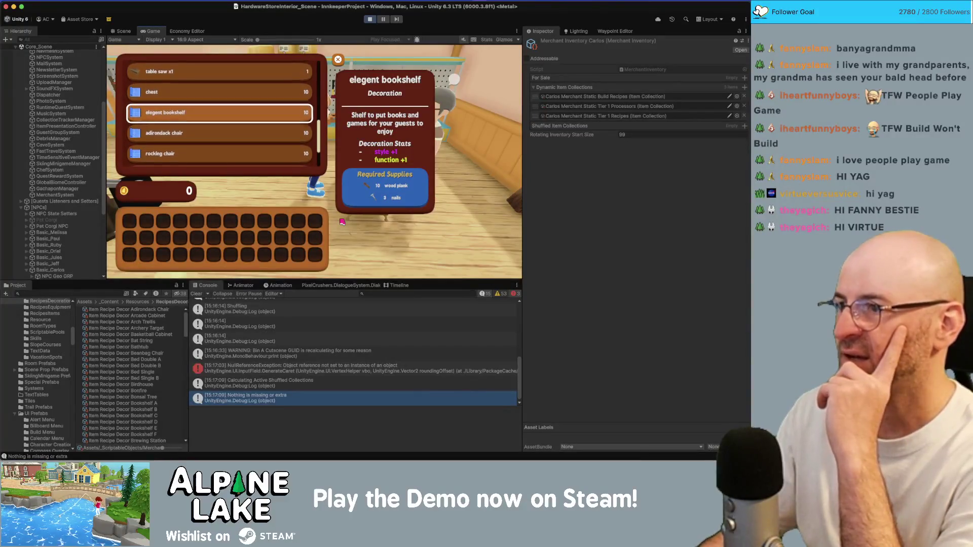
key(Down)
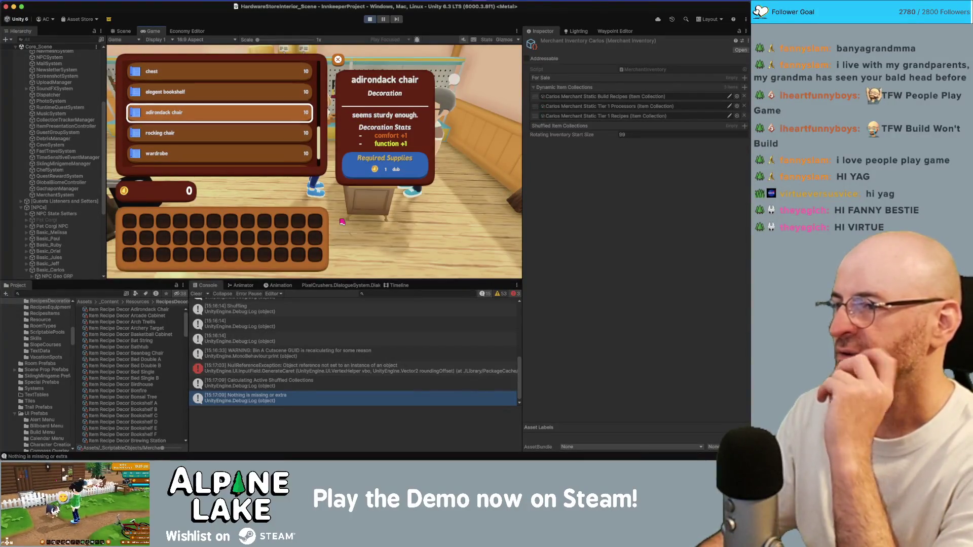
key(Down)
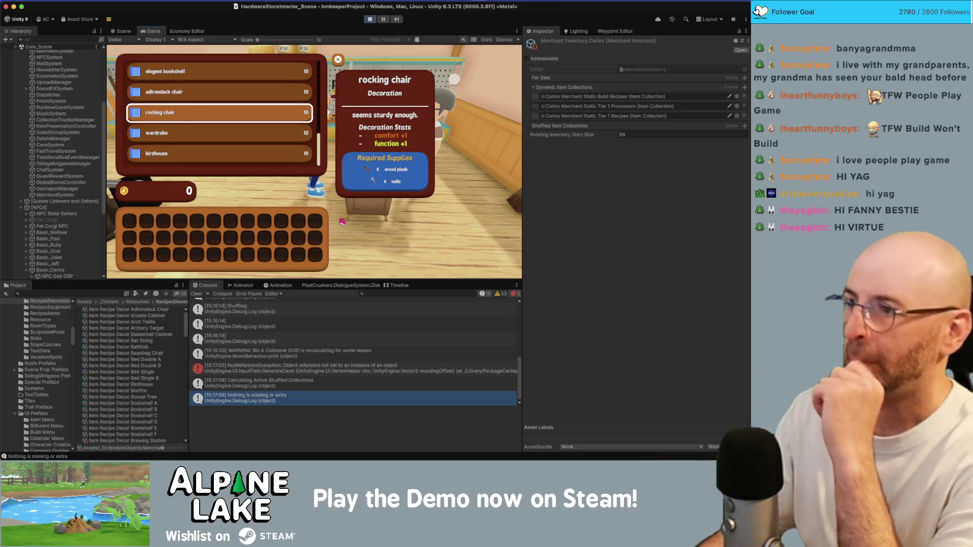
key(Down)
key(Down)
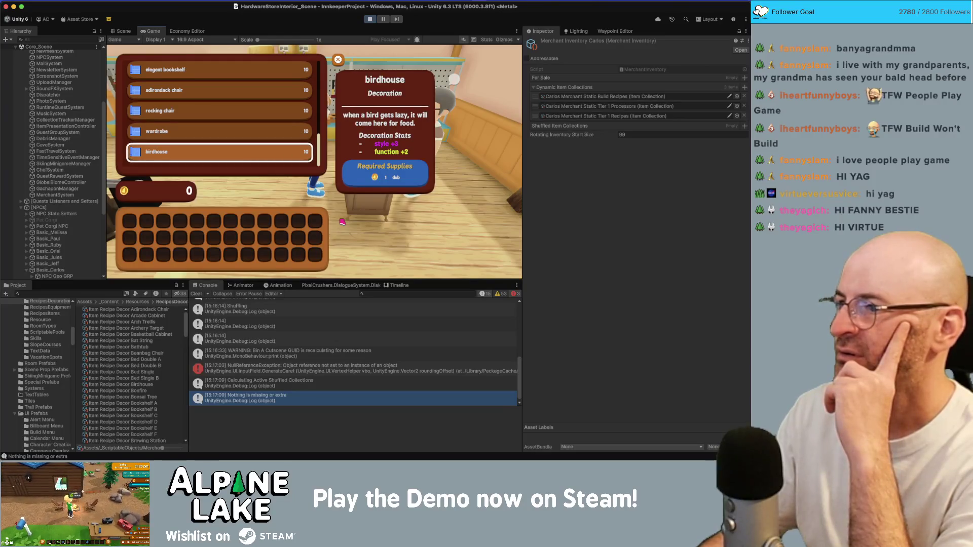
key(Up)
key(Up)
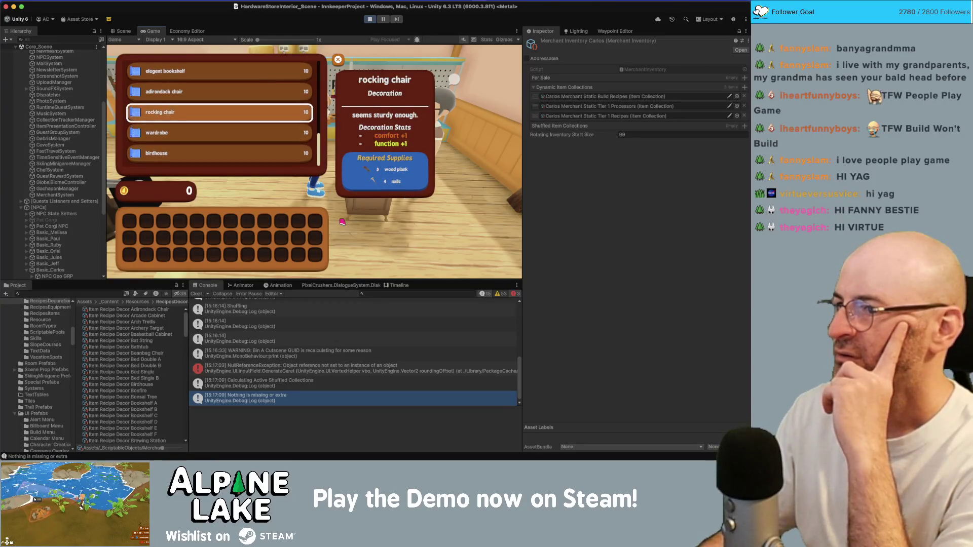
key(Down)
key(Up)
key(Up)
key(Up)
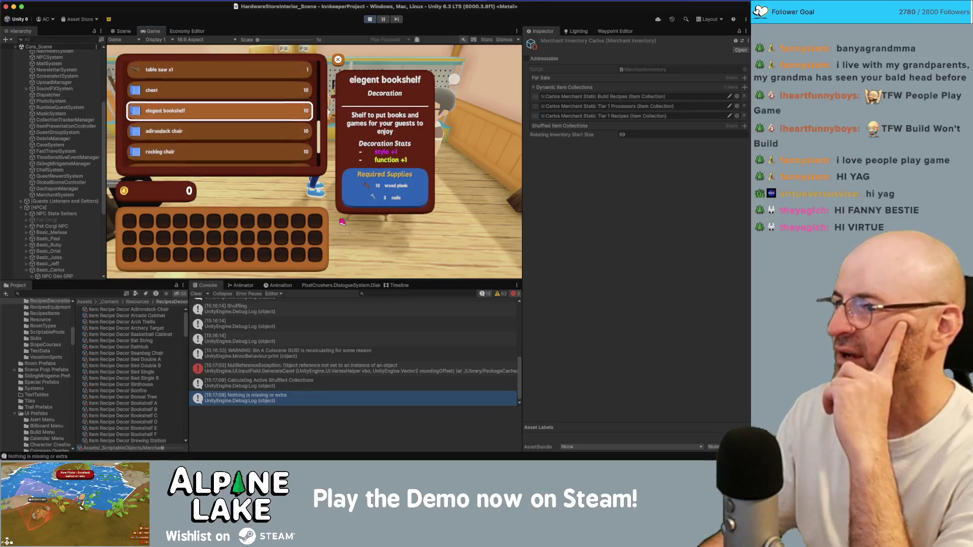
key(Up)
key(Down)
key(Down)
key(Up)
key(Up)
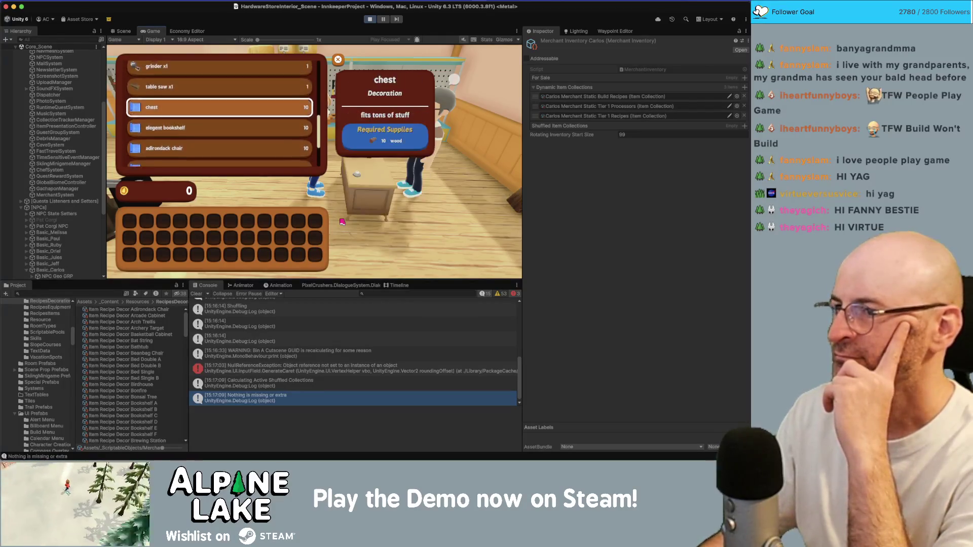
key(Down)
key(Down)
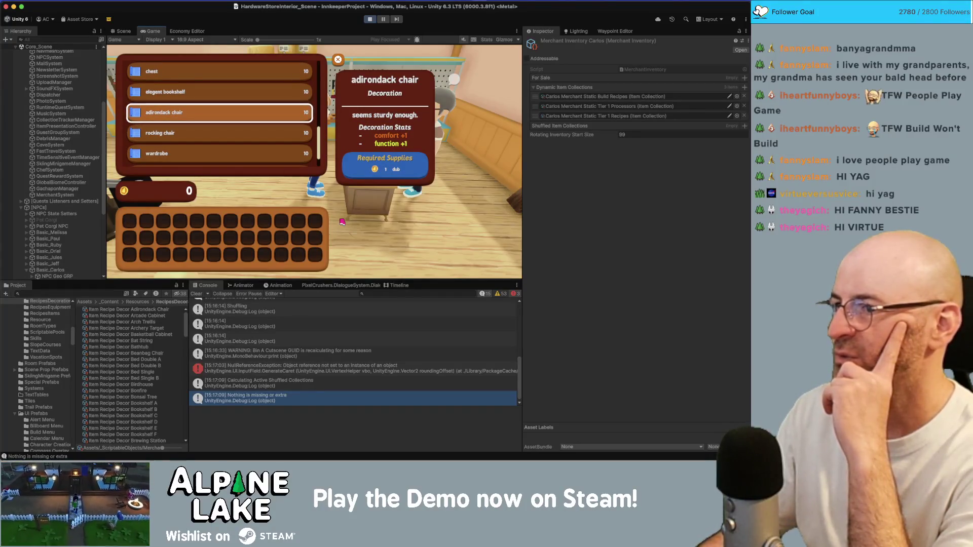
key(Up)
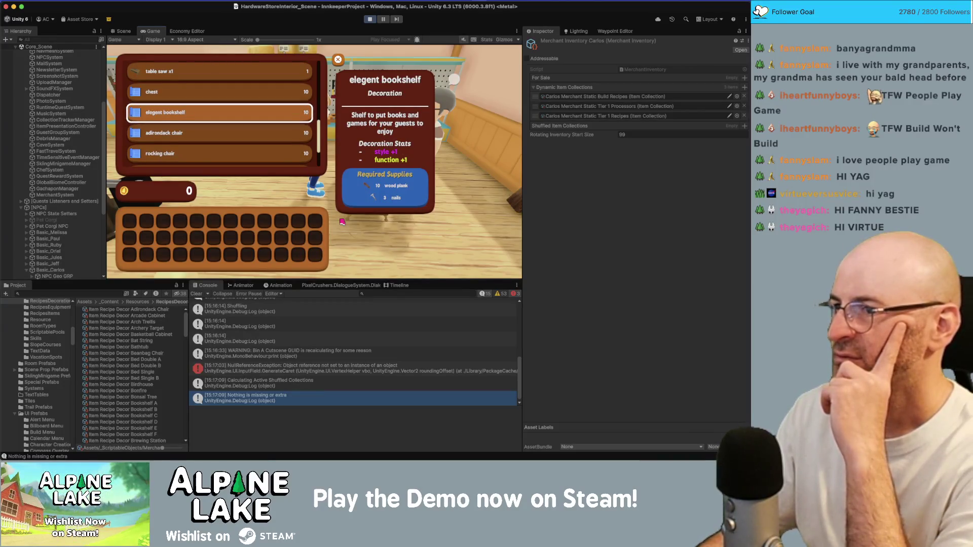
key(Up)
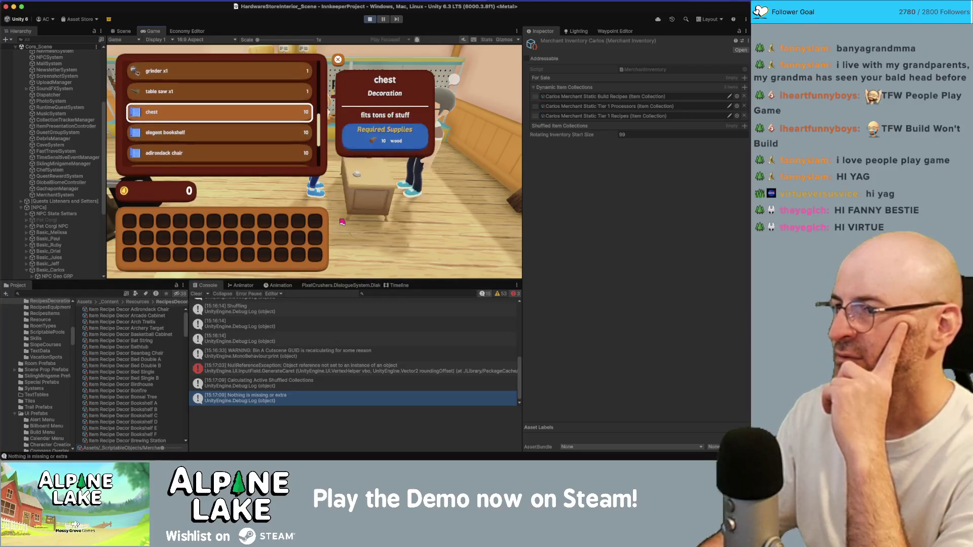
key(Down)
key(Up)
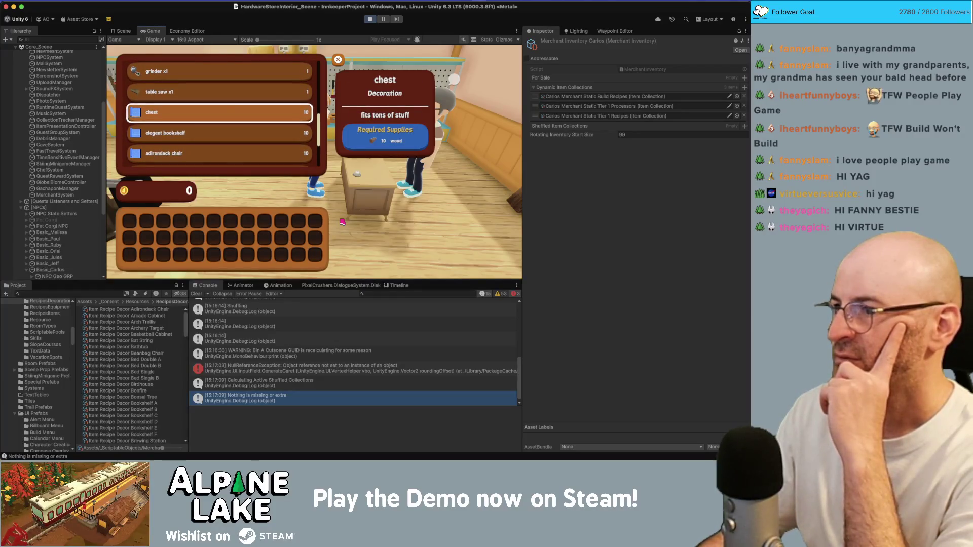
key(Up)
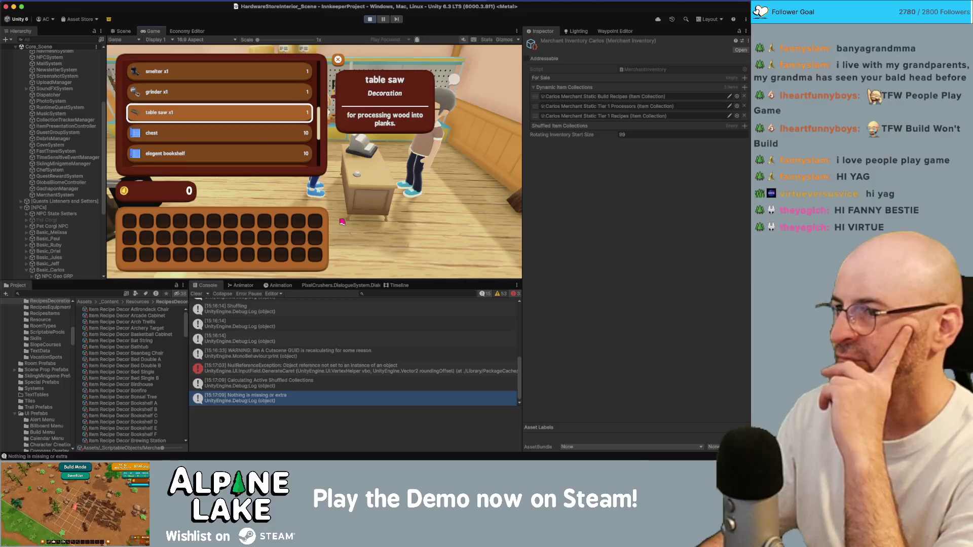
key(Up)
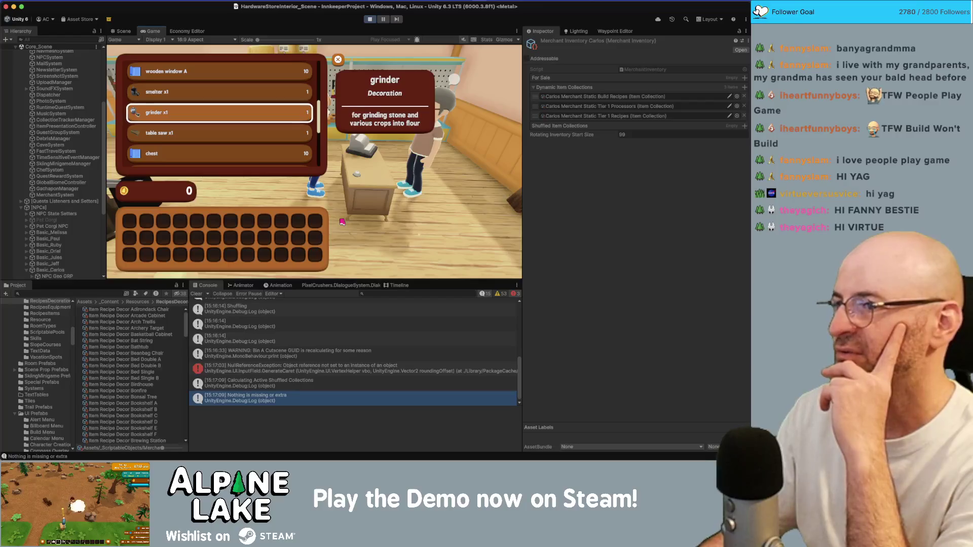
key(Up)
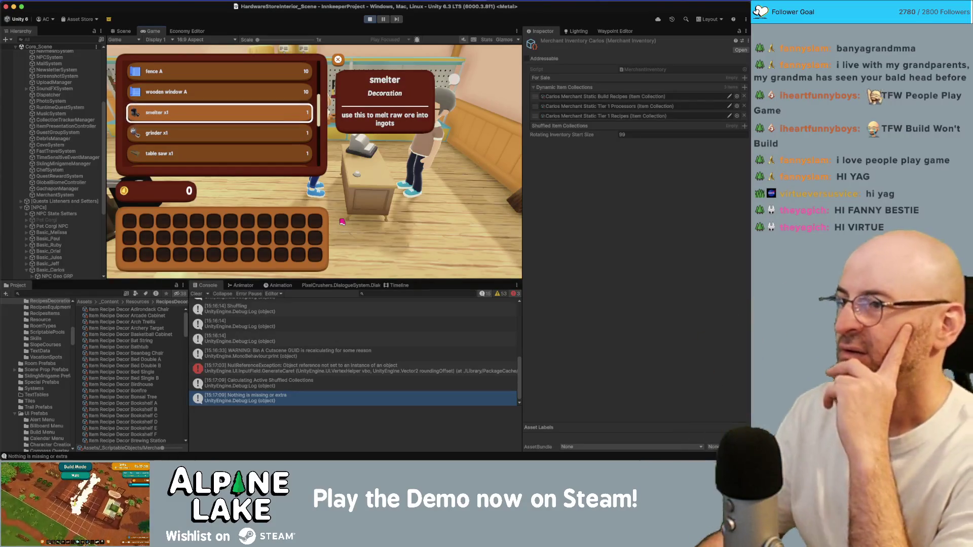
key(Up)
key(Up)
key(Up)
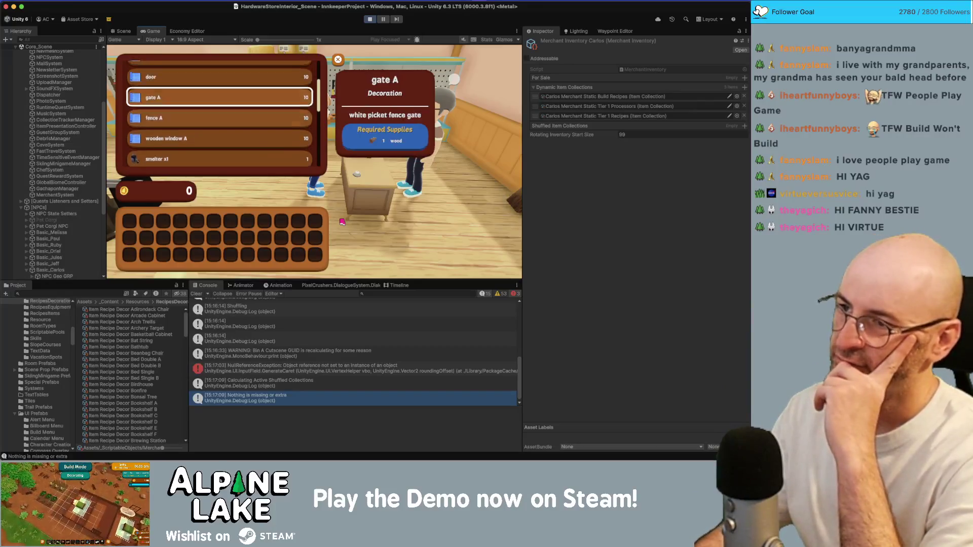
key(Down)
key(Down)
key(Down)
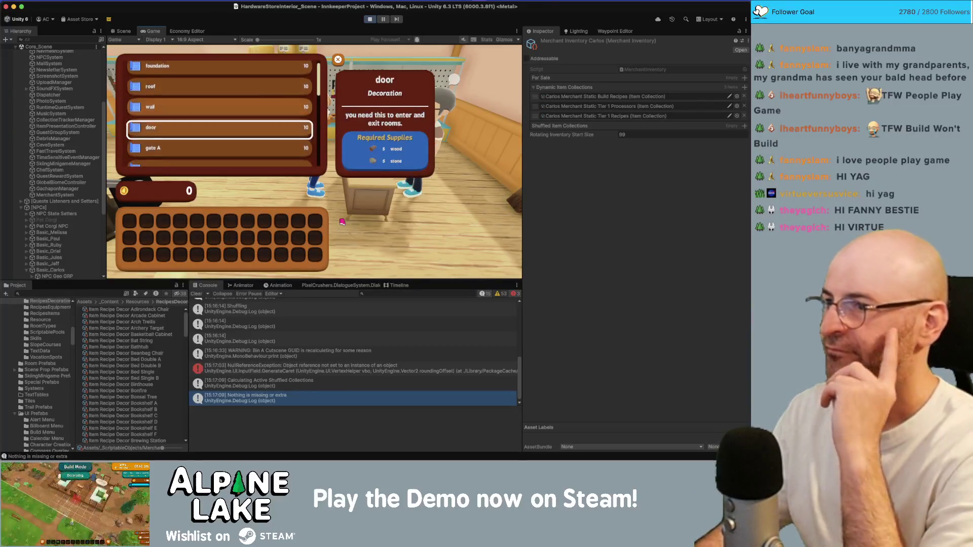
Stop Play mode and switch to the corgi photo in Photos.
click(367, 20)
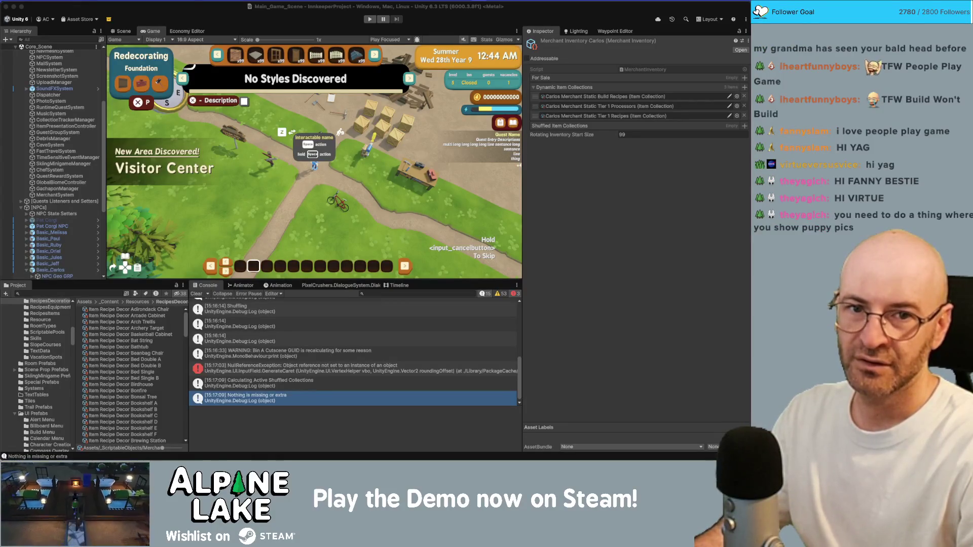
key(super+Tab)
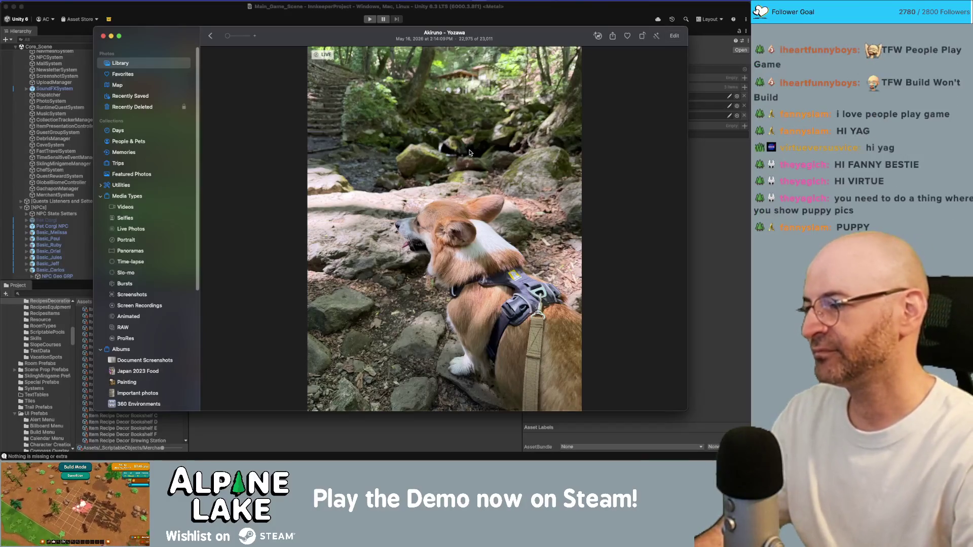
Toggle the Photos window over Unity and zoom until the cable car corgi shot at Ome - Mitake shows.
mouse_move(312, 42)
mouse_down()
mouse_move(260, 30)
mouse_move(328, 34)
mouse_up()
key(super+w)
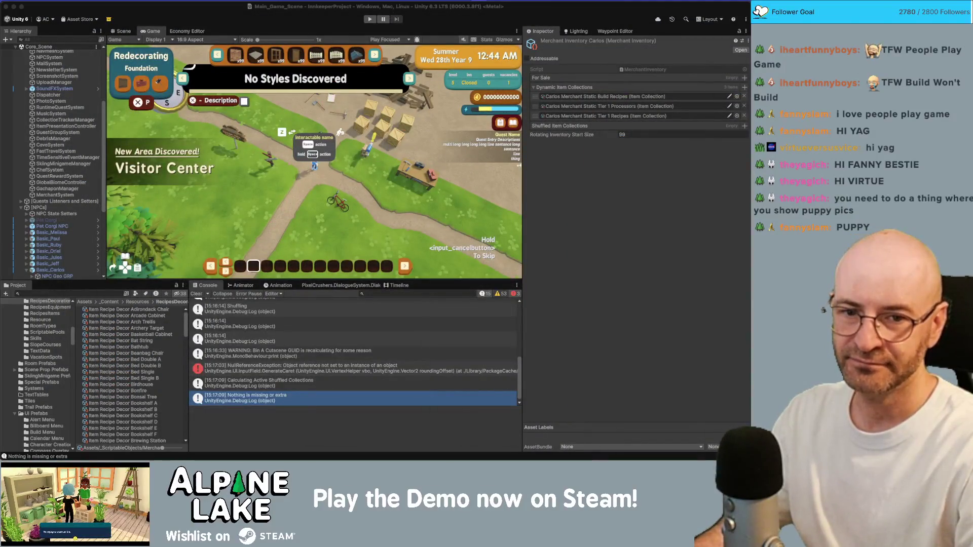
key(super+Tab)
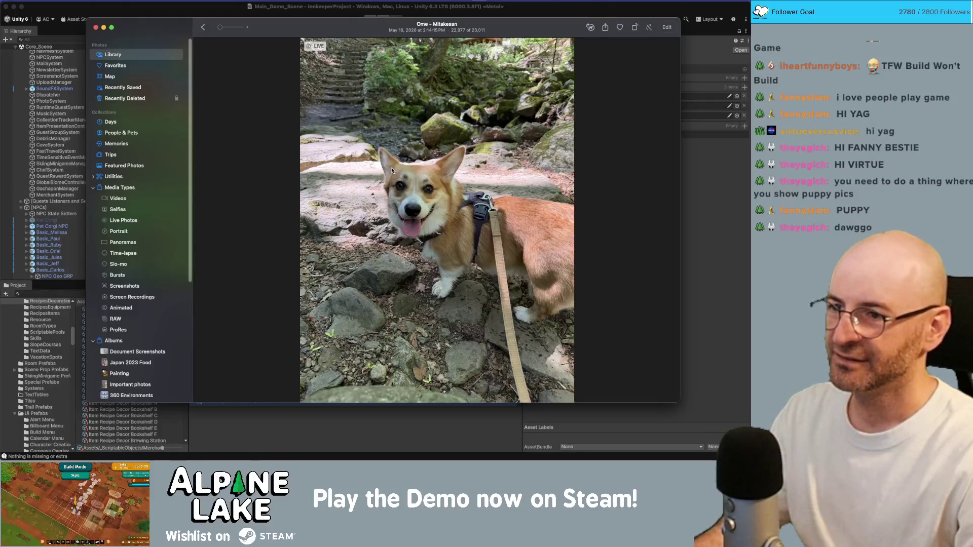
scroll(411, 200, up, 3)
scroll(411, 199, down, 3)
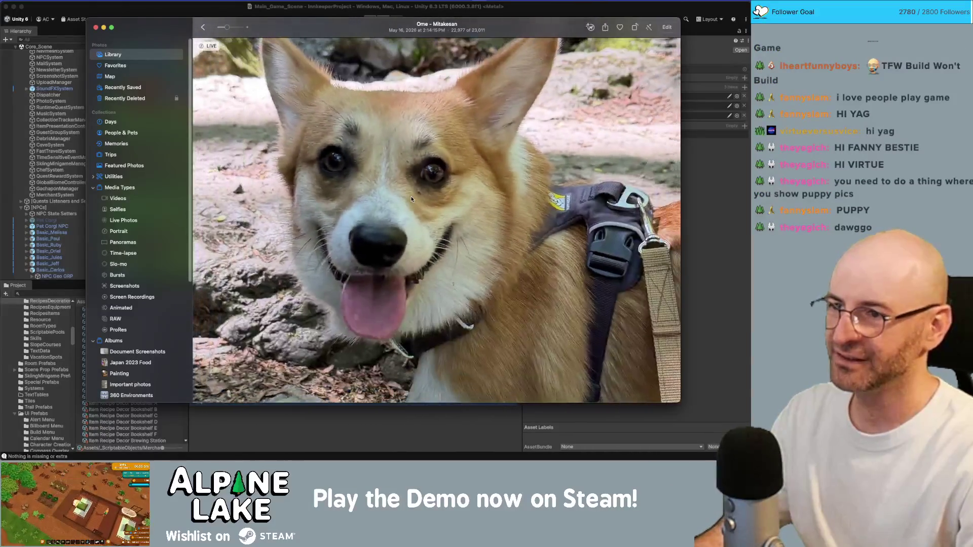
scroll(398, 197, down, 5)
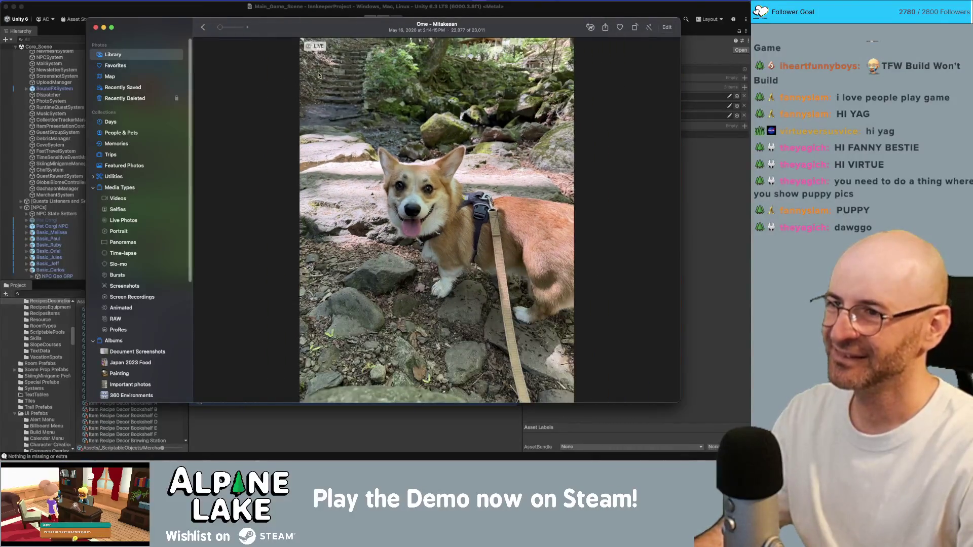
key(super+w)
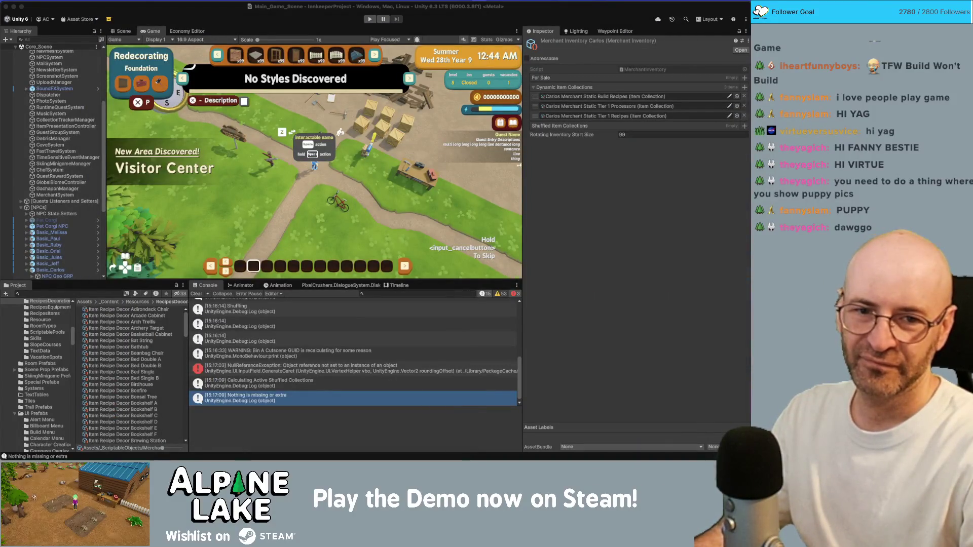
key(super+Tab)
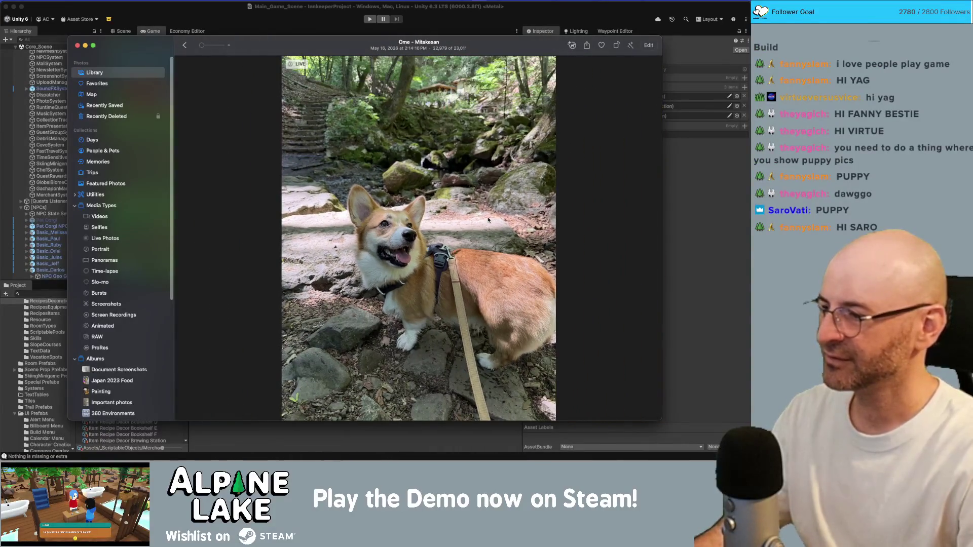
key(super+w)
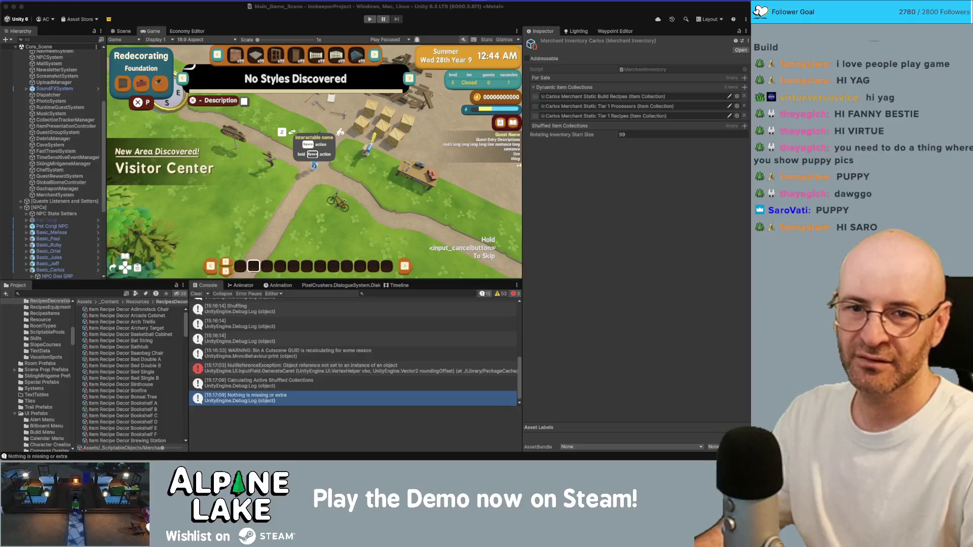
key(super+Tab)
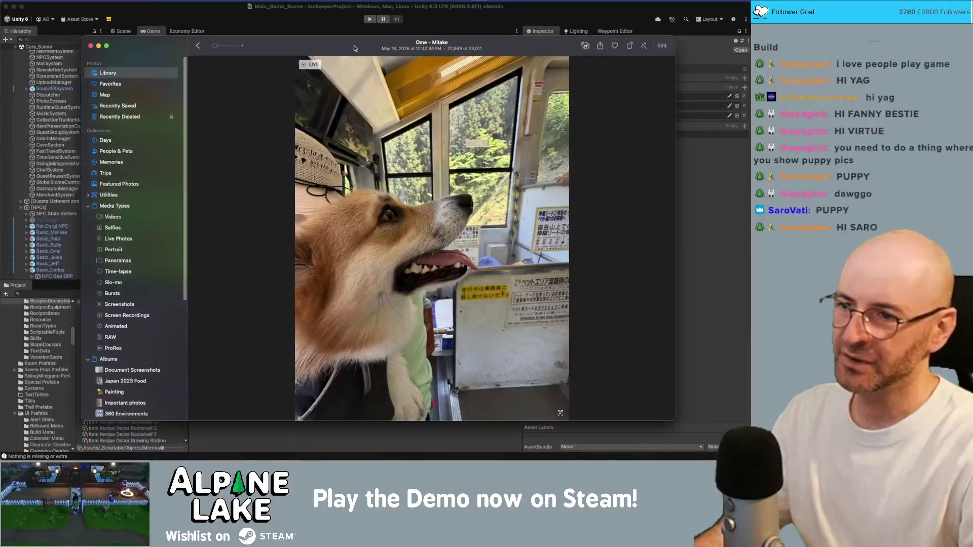
drag(355, 48, 339, 48)
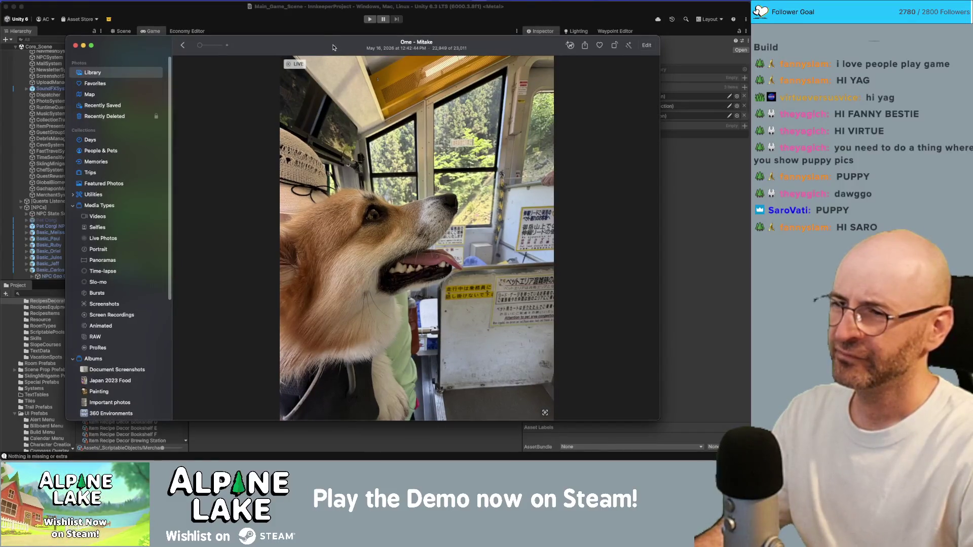
scroll(393, 239, up, 5)
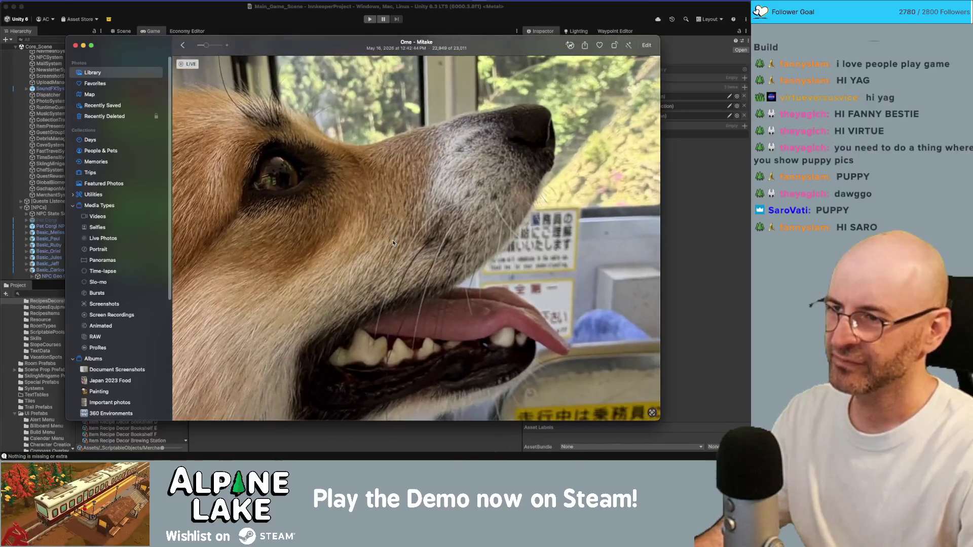
mouse_move(340, 47)
mouse_down()
mouse_move(551, 82)
mouse_move(750, 86)
mouse_up()
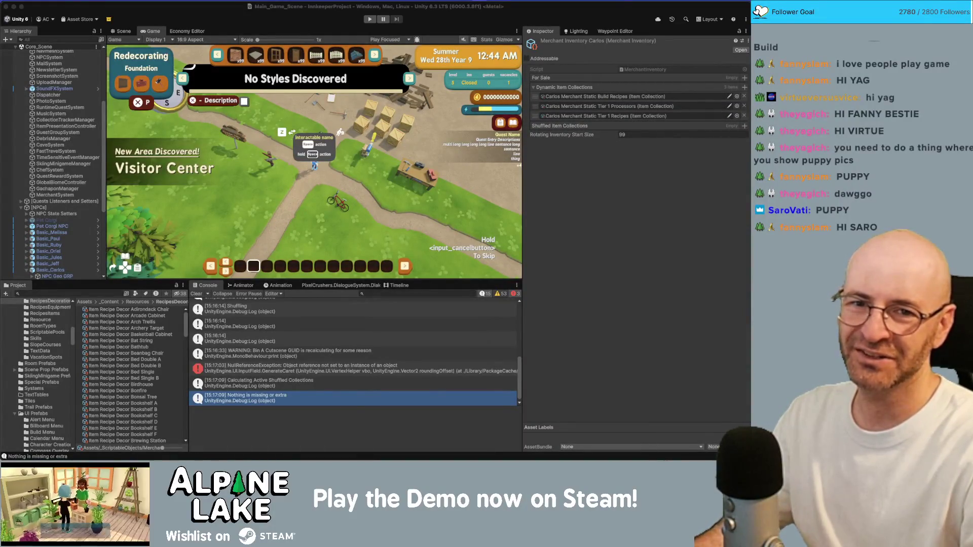
mouse_move(749, 76)
mouse_down()
mouse_move(510, 23)
mouse_move(444, 56)
mouse_move(368, 57)
mouse_up()
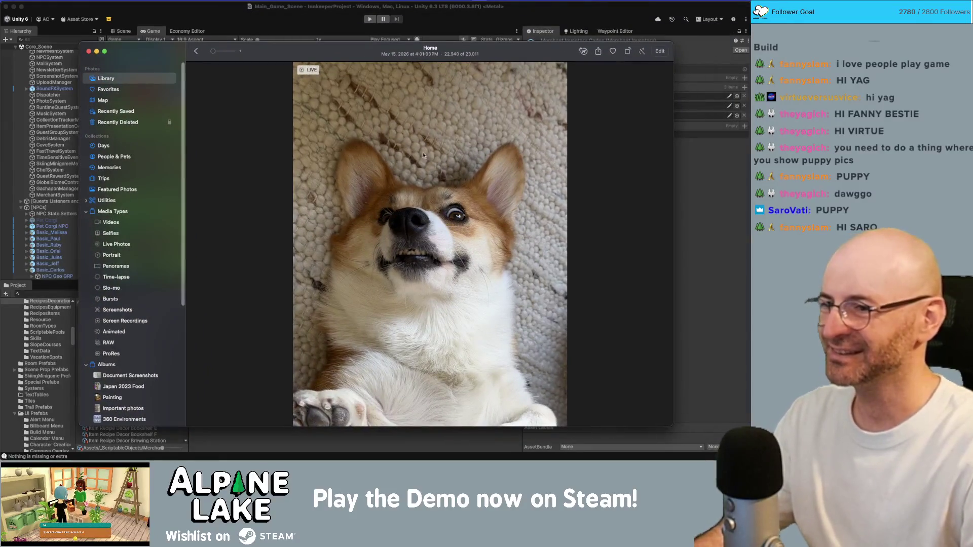
scroll(403, 252, up, 5)
right_click(404, 253)
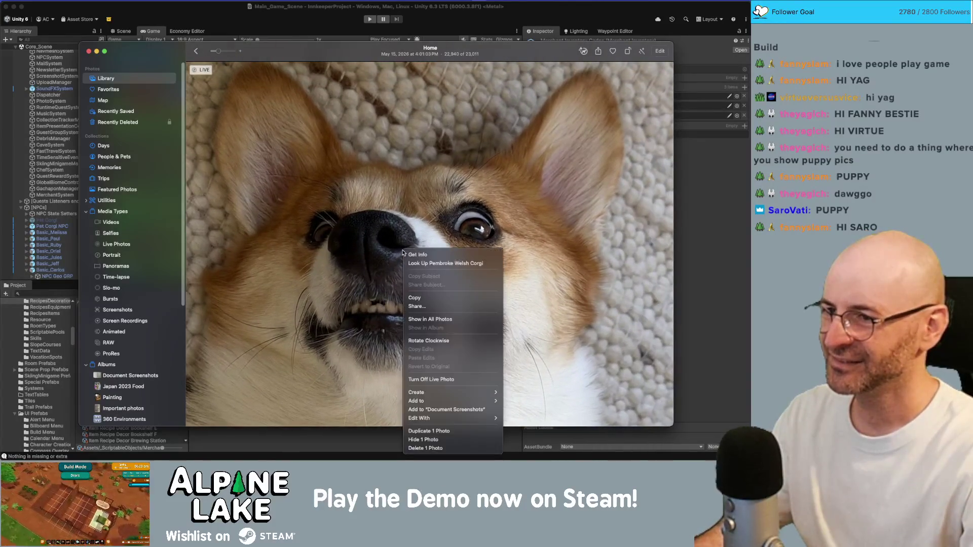
click(401, 252)
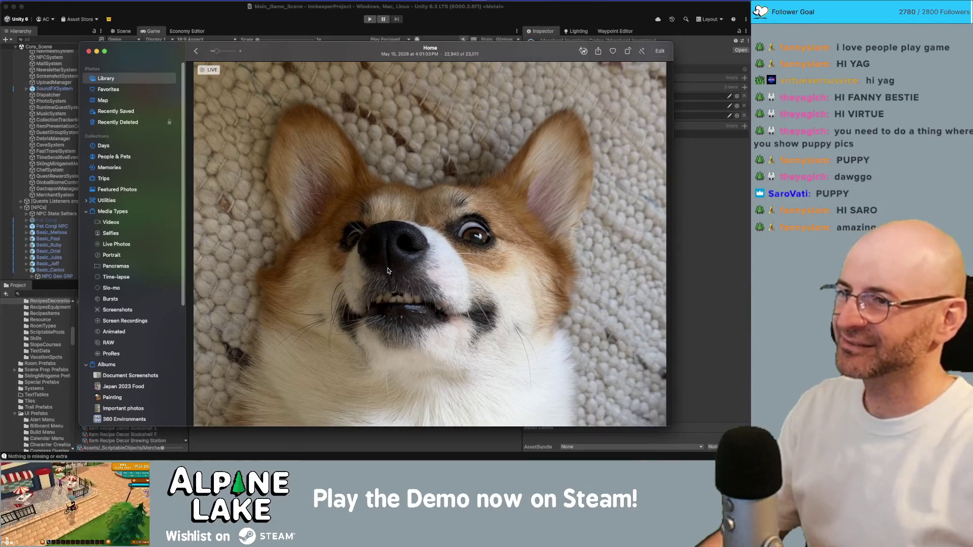
key(super+w)
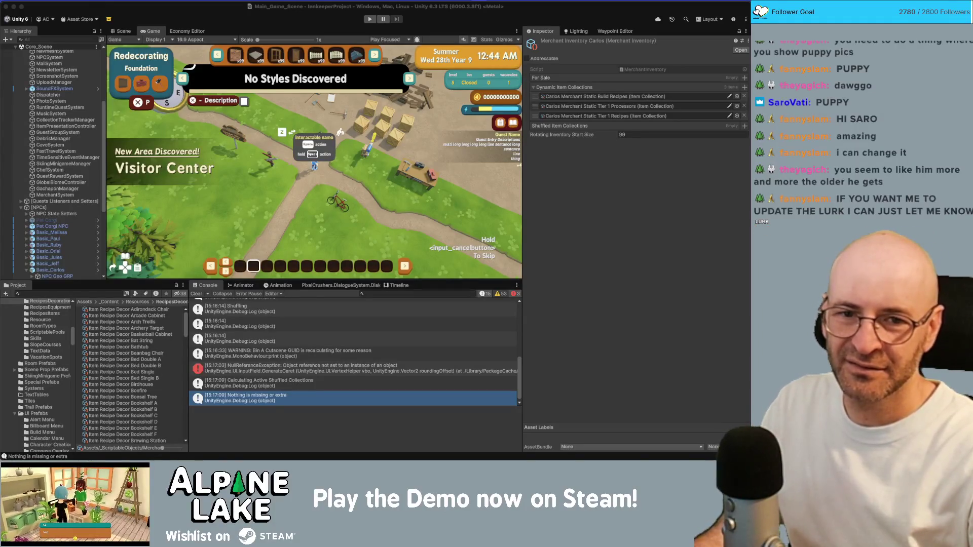
key(super+Tab)
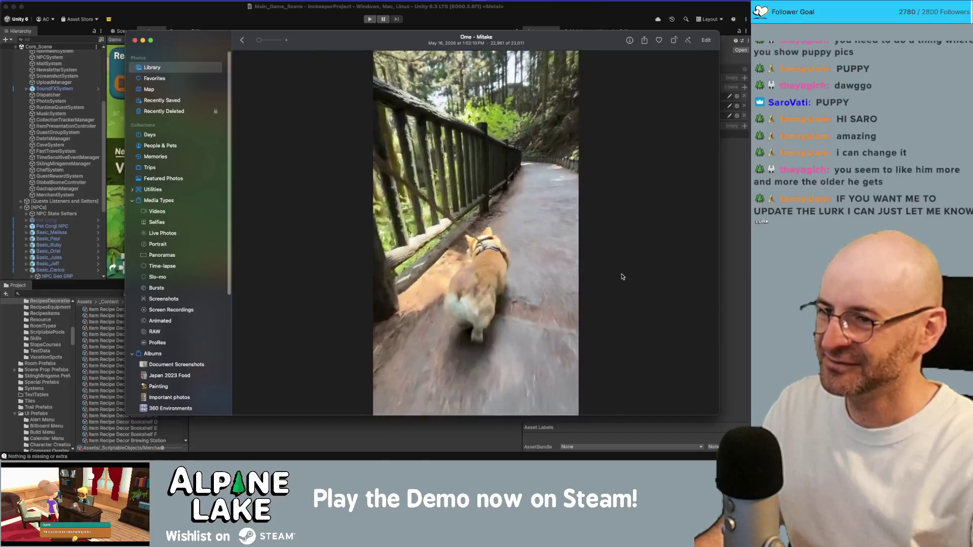
click(479, 358)
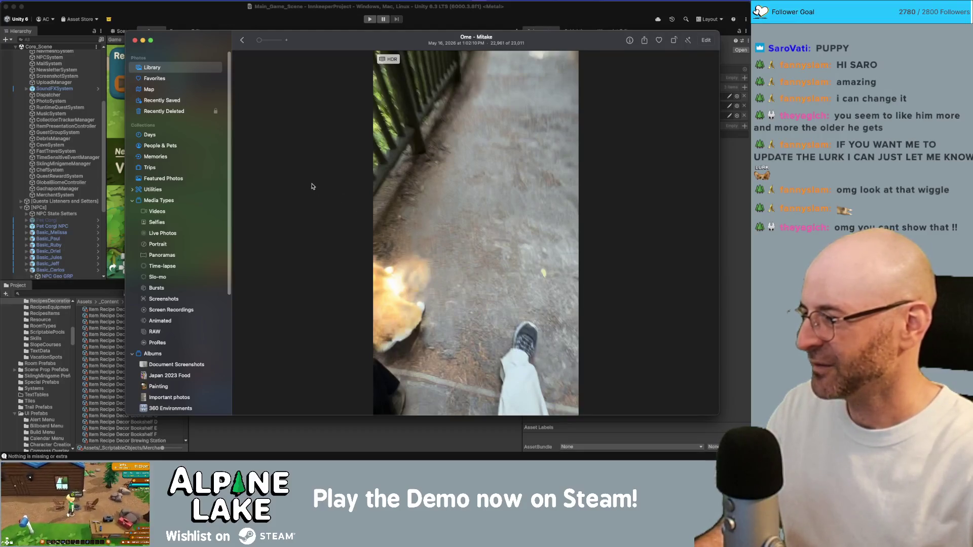
click(476, 360)
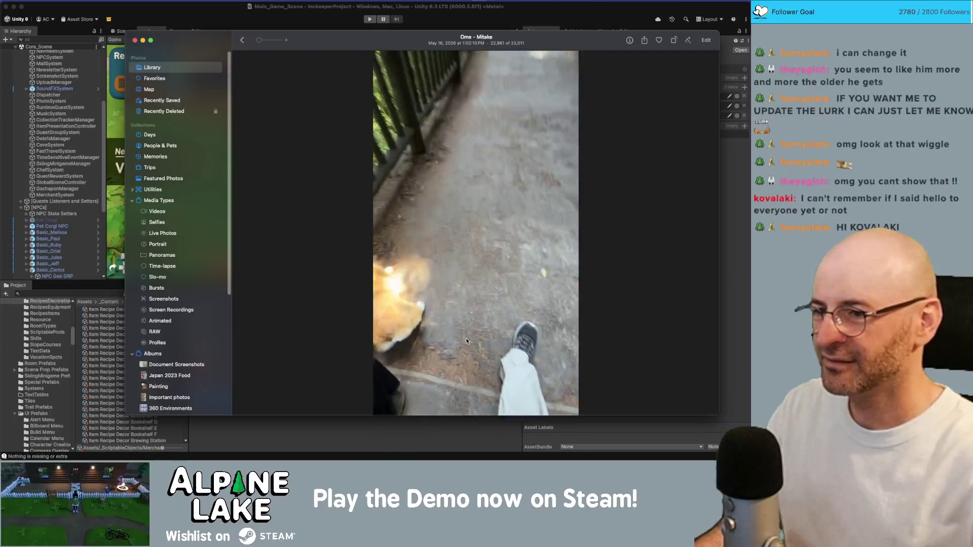
key(Escape)
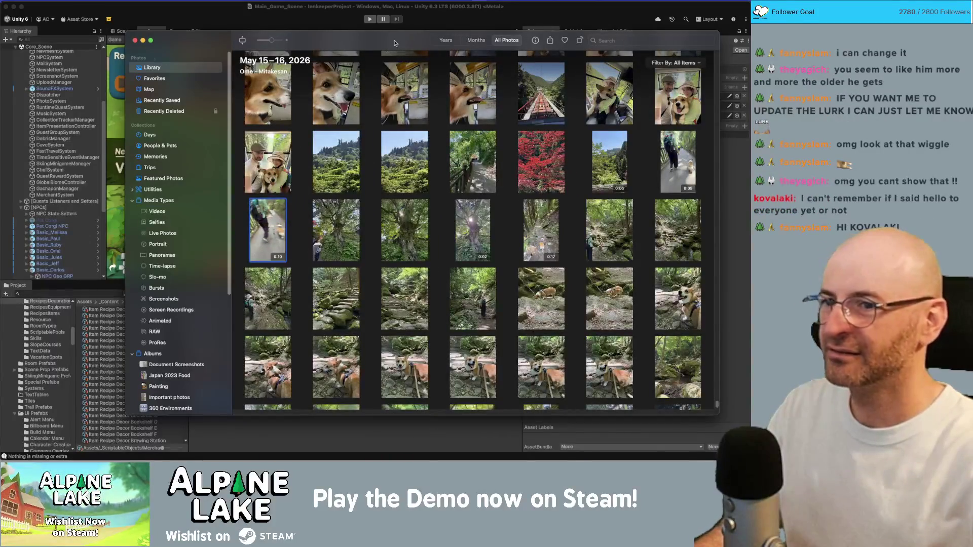
key(super+w)
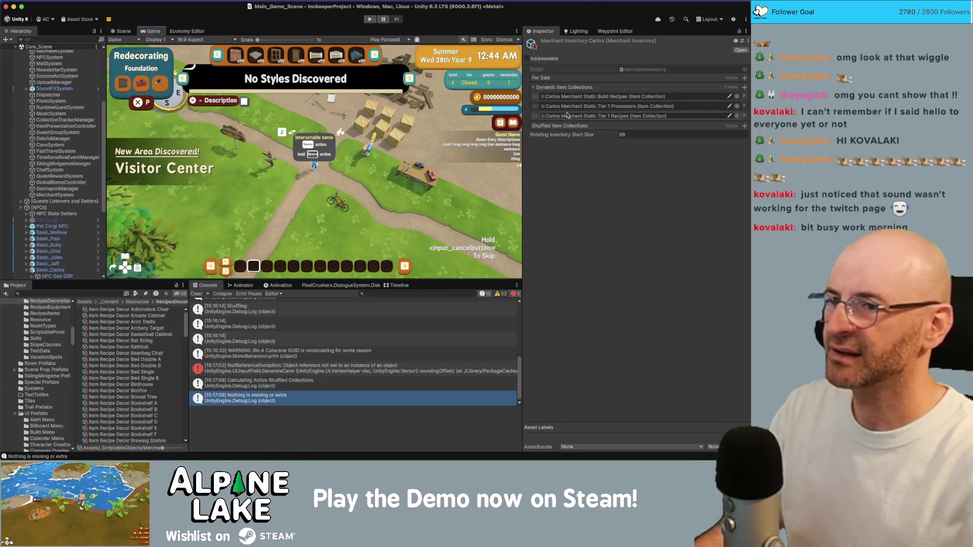
Duplicate the Tier 1 Processors collection as Tier 1 Resources and remove its processor items.
click(603, 106)
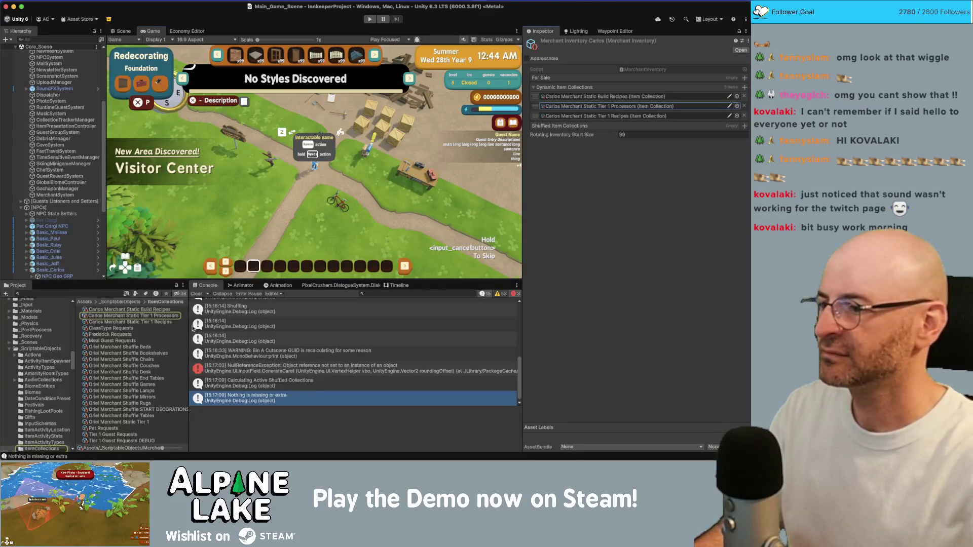
key(super+d)
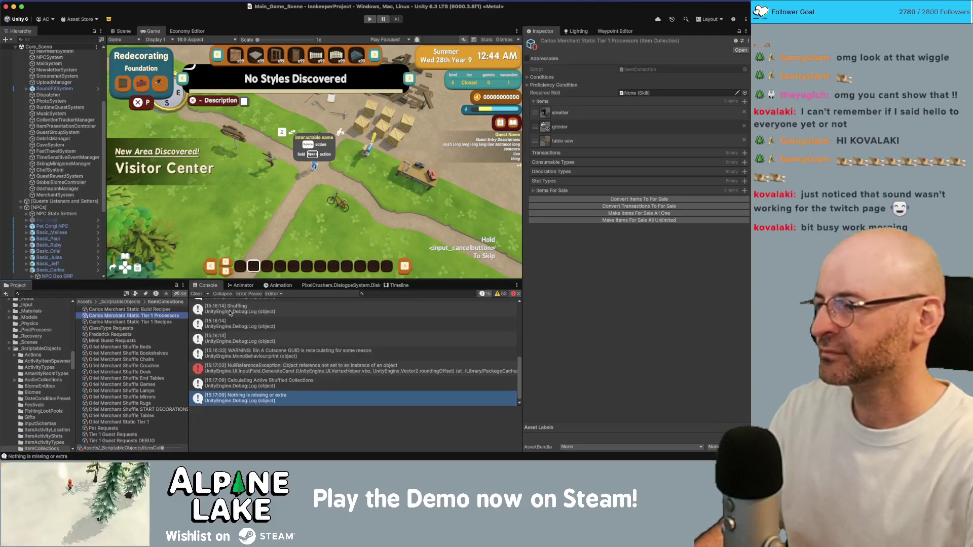
key(Return)
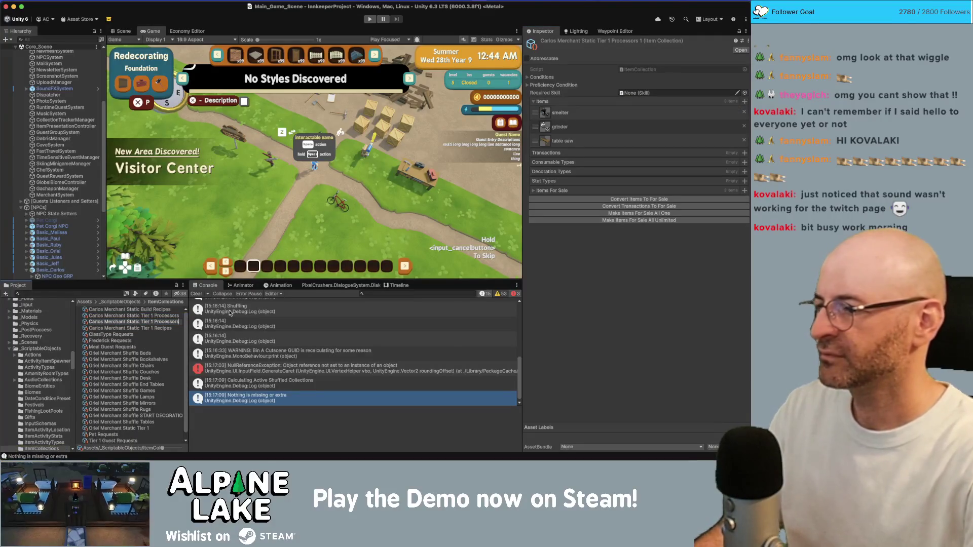
text(Resou)
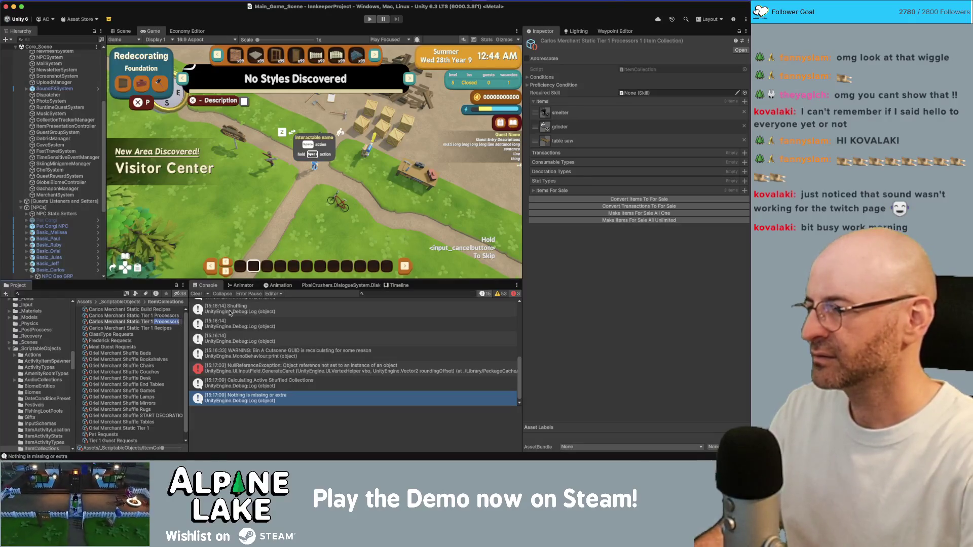
key(Return)
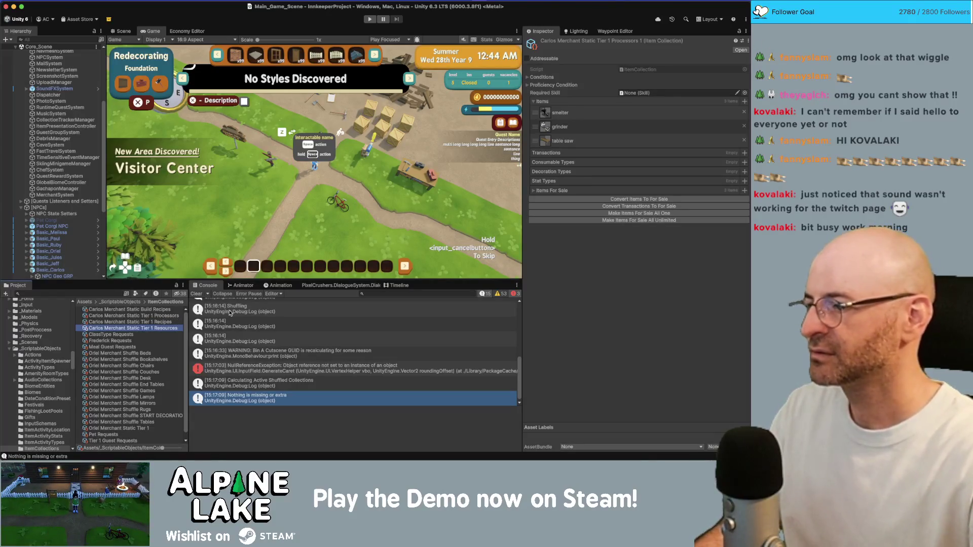
click(744, 112)
click(744, 112)
click(743, 112)
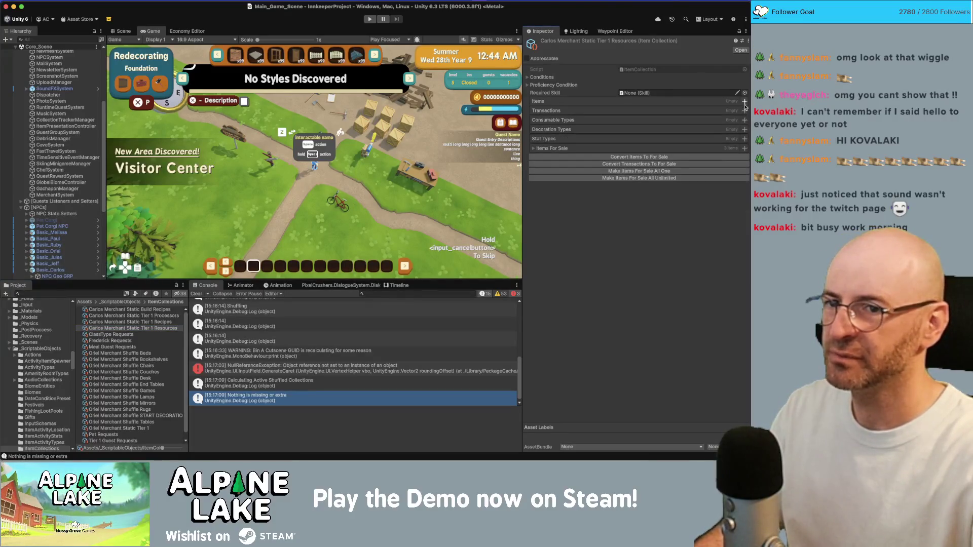
Add Resource Wood Plank and Resource Nail to the collection's items.
click(744, 101)
text(resource wood)
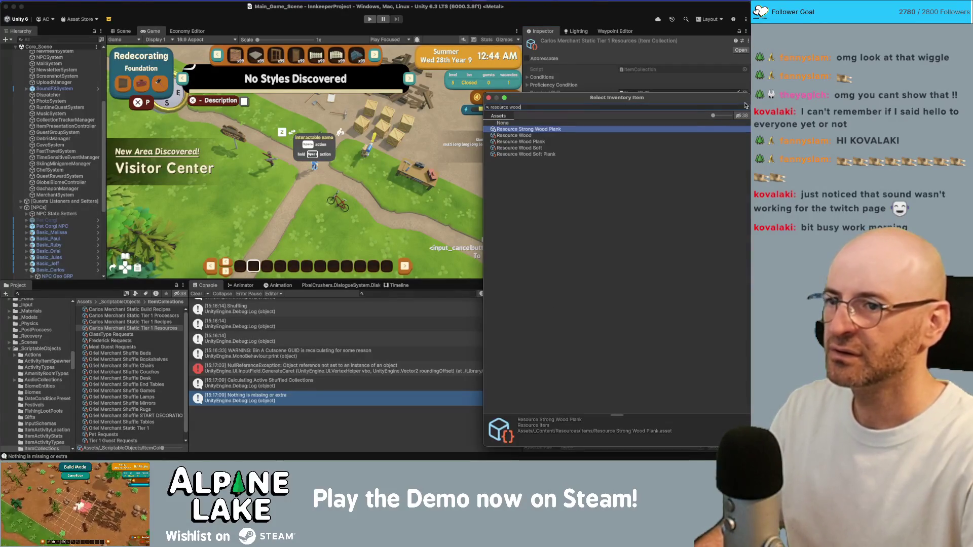
key(Return)
click(744, 103)
text(res)
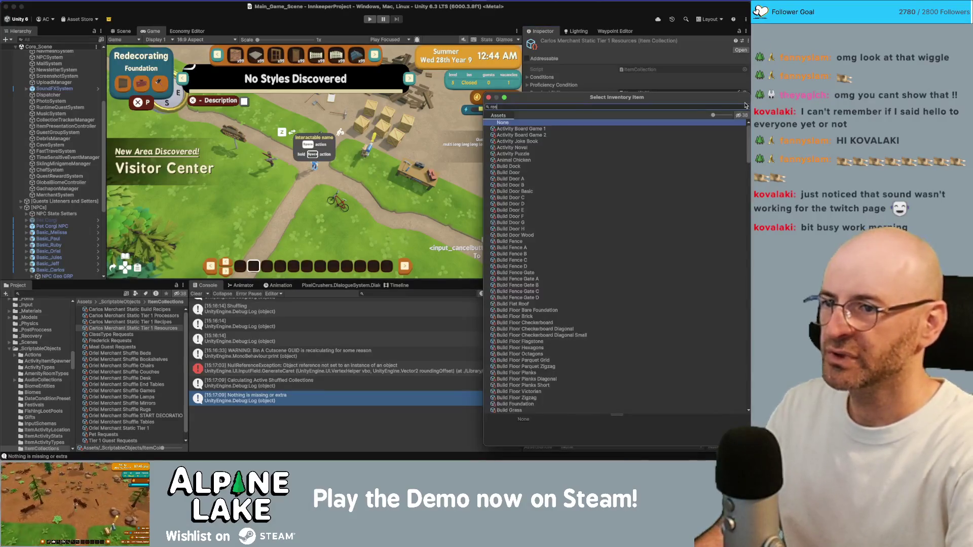
text(ource pla)
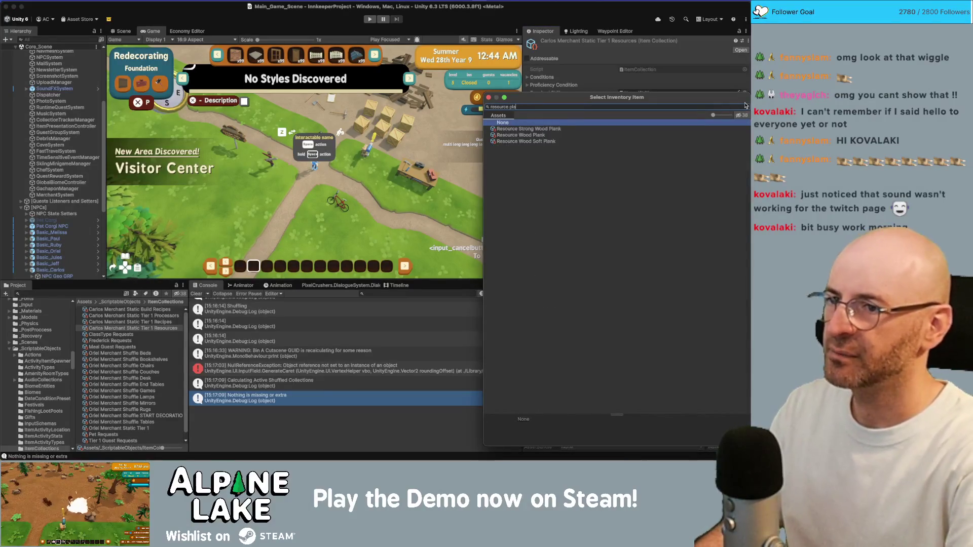
key(BackSpace)
key(BackSpace)
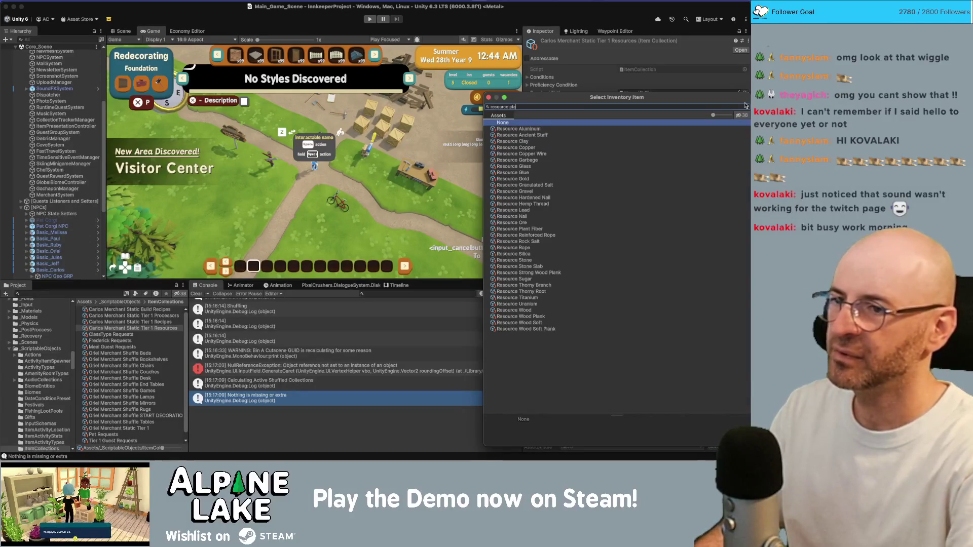
text(nk)
key(Down)
key(Down)
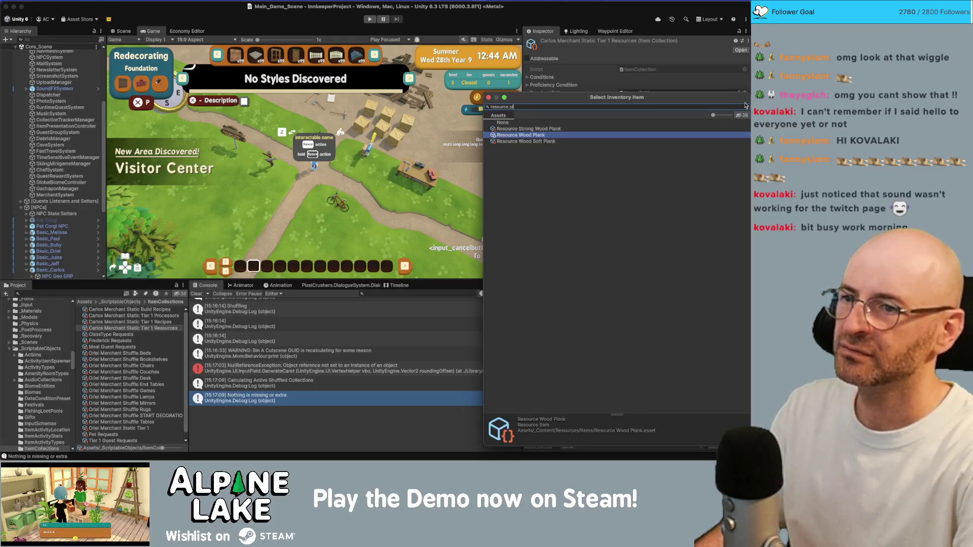
key(BackSpace)
key(BackSpace)
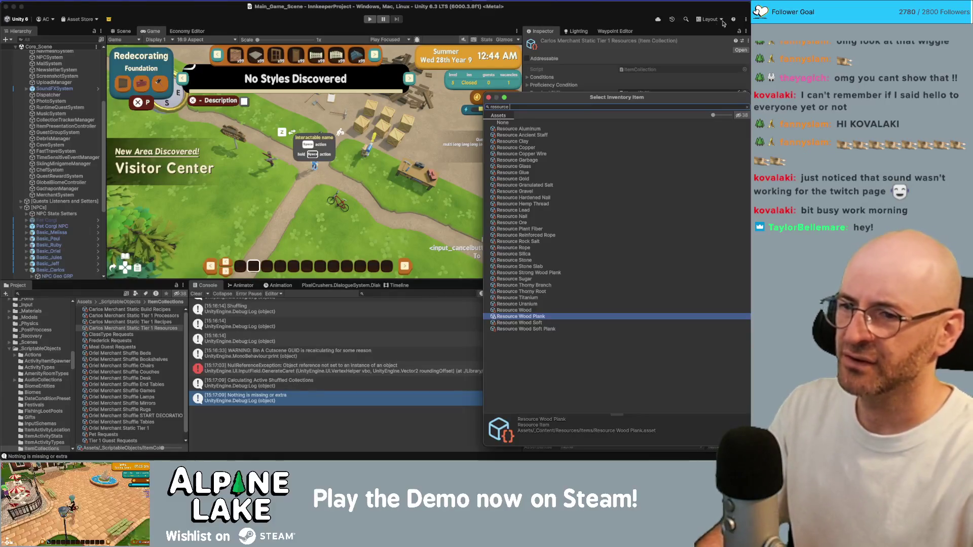
click(525, 217)
double_click(526, 217)
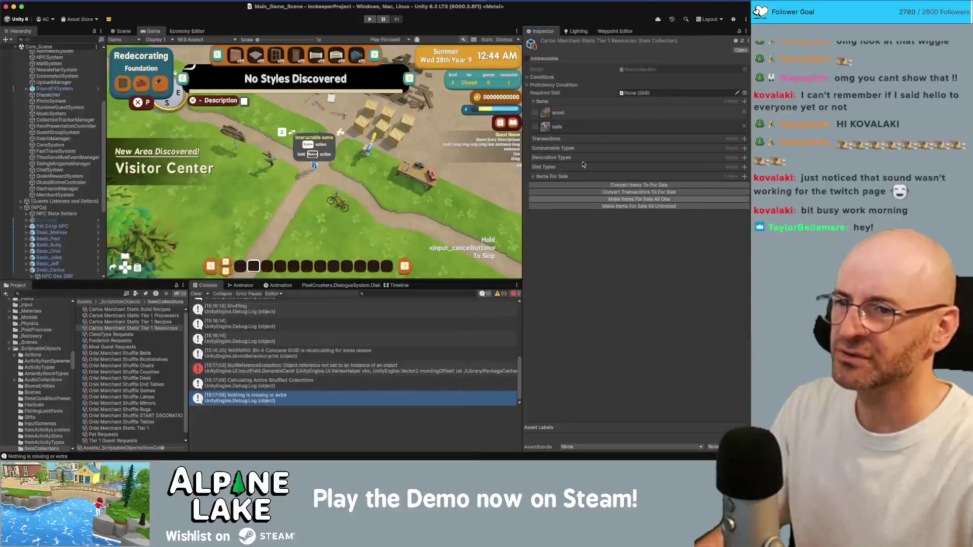
Add Resource Stone as the third item and expand the Items For Sale list.
click(743, 102)
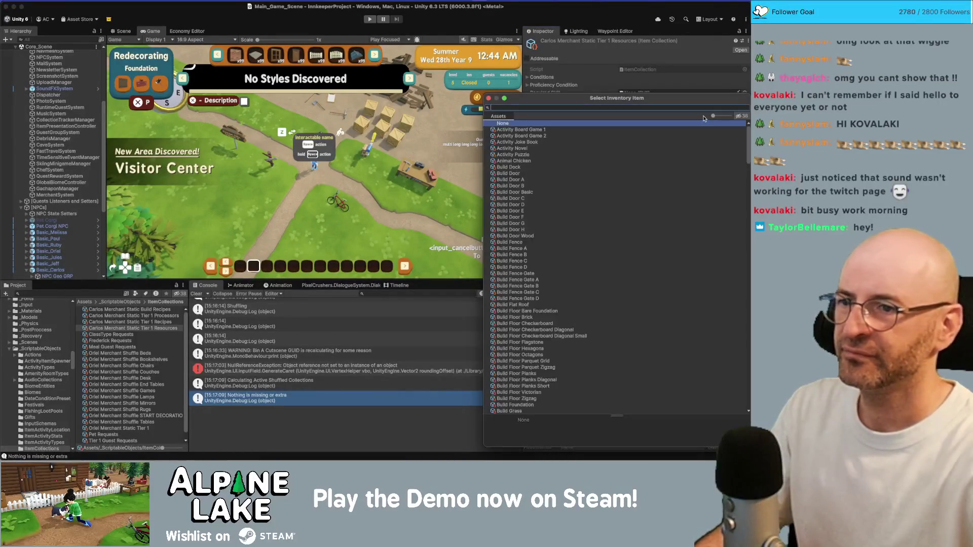
text(resource)
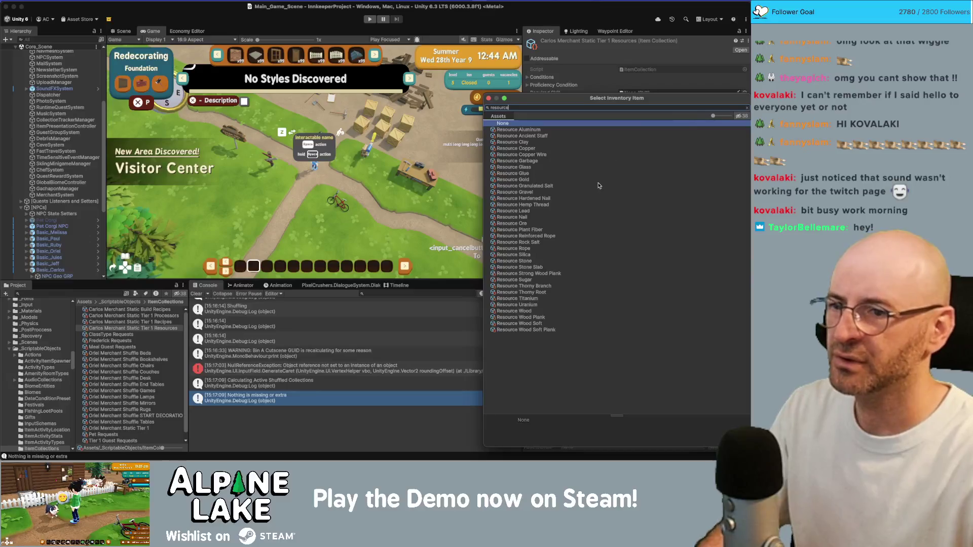
click(527, 168)
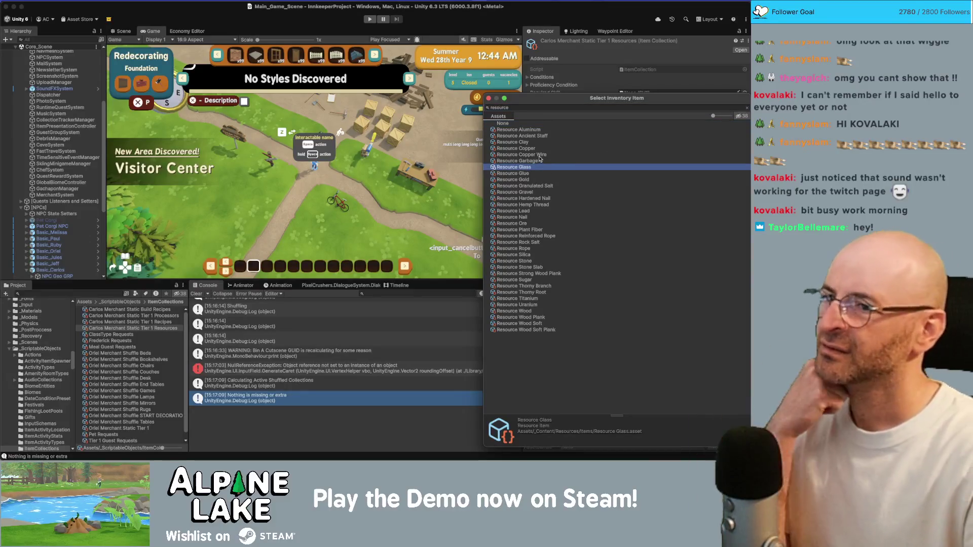
click(537, 143)
click(539, 149)
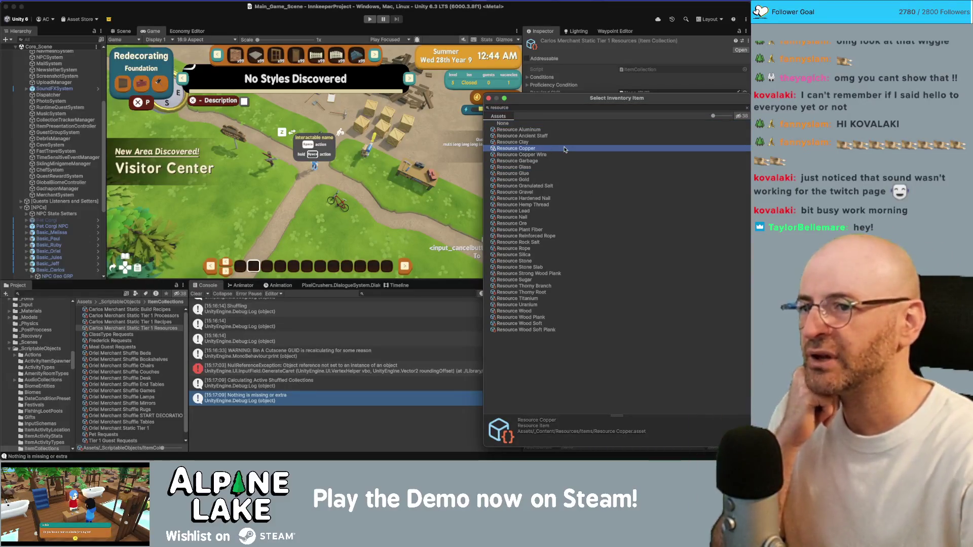
key(Up)
key(Down)
key(Down)
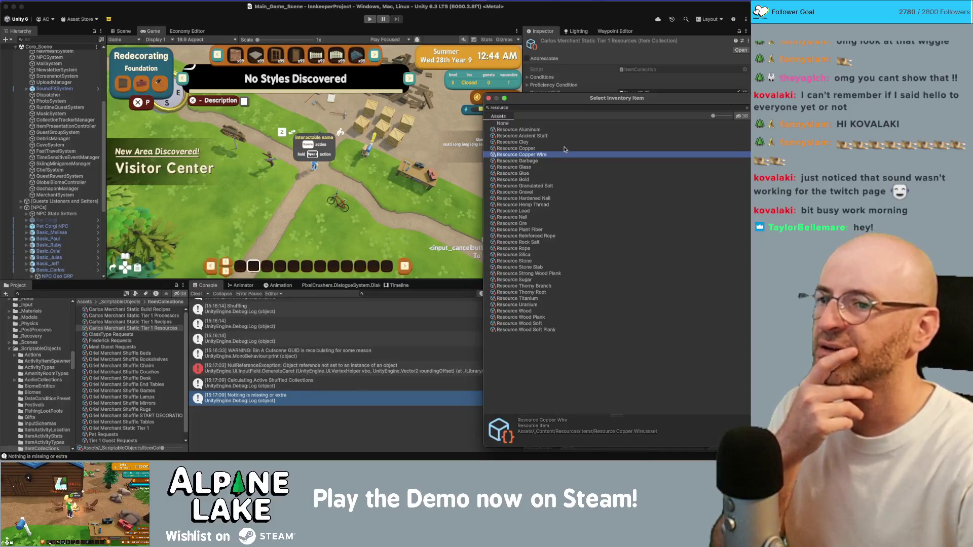
key(Down)
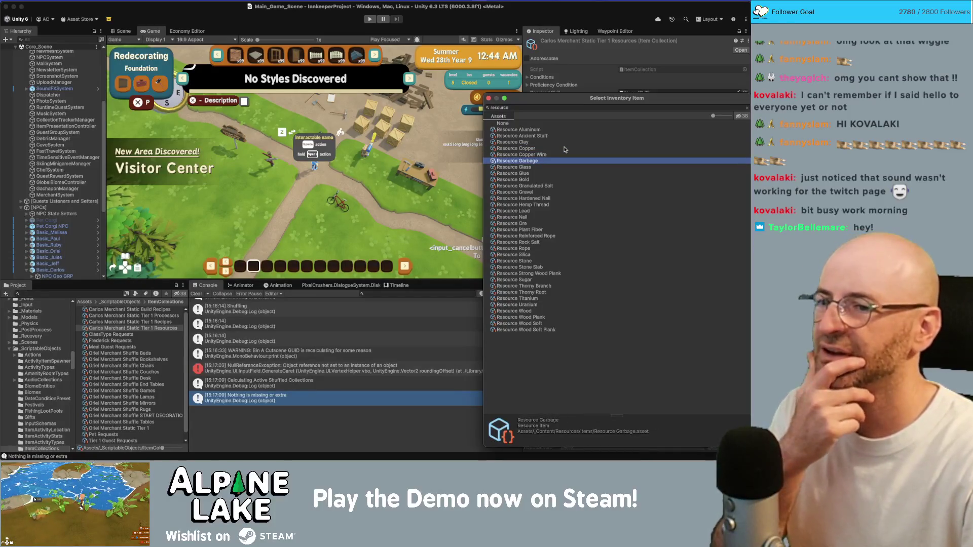
key(Down)
key(Down)
key(Down)
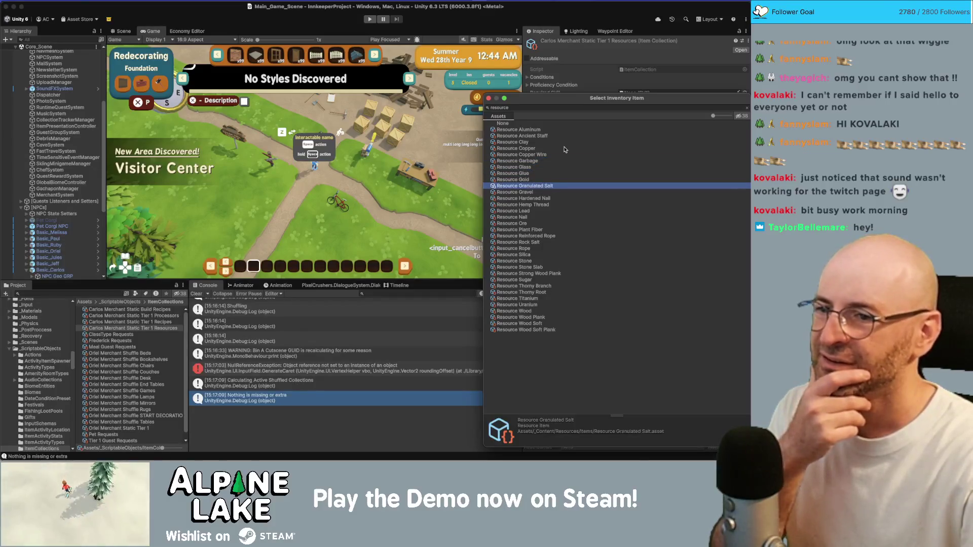
key(Down)
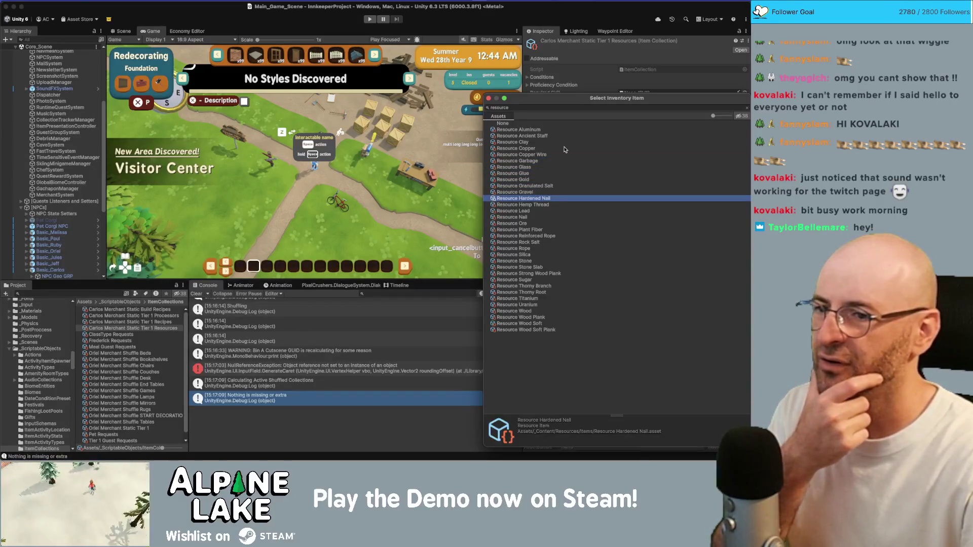
key(Down)
key(Down)
key(Down)
key(Down)
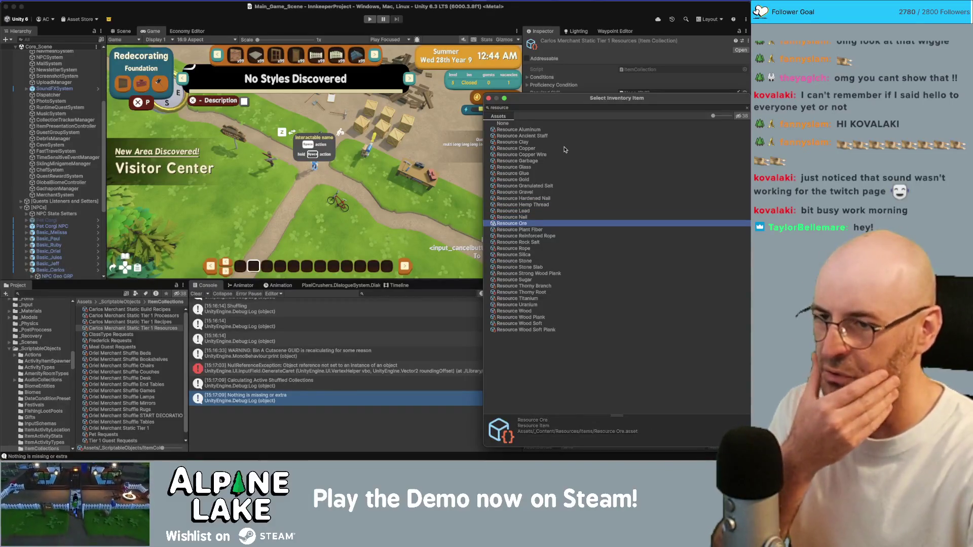
key(Down)
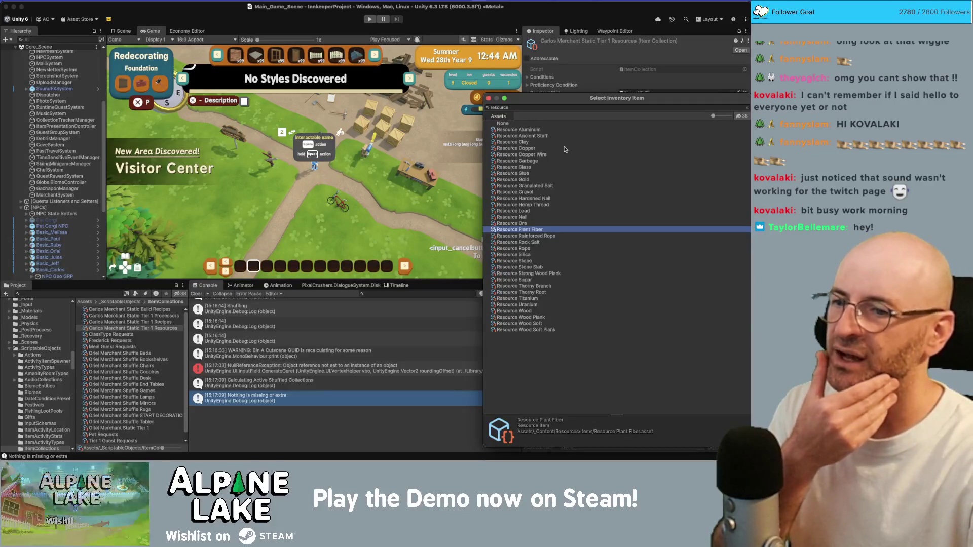
key(Down)
key(Down)
key(Down)
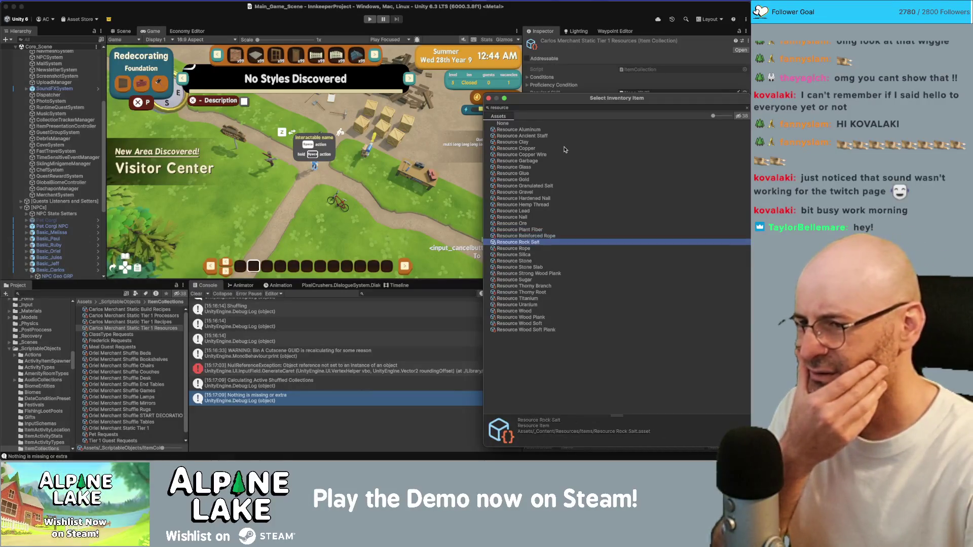
key(Return)
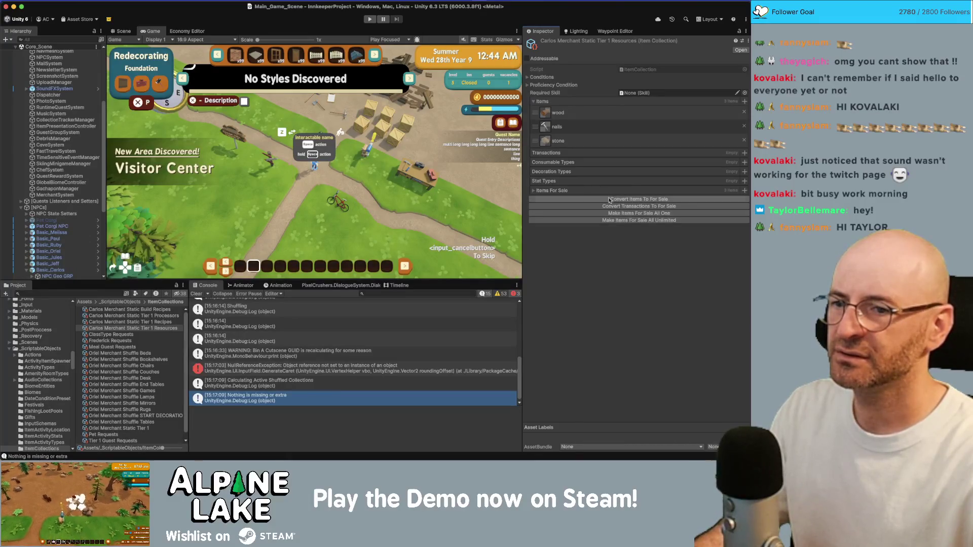
click(533, 190)
Collapse Items For Sale, glance at the Miro board, then enter Play mode in Unity.
click(533, 190)
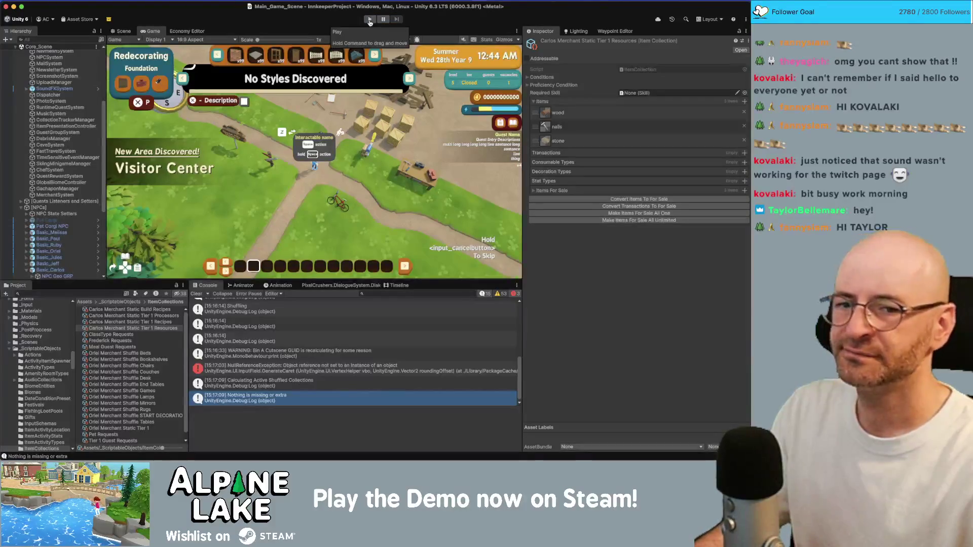
key(super+Tab)
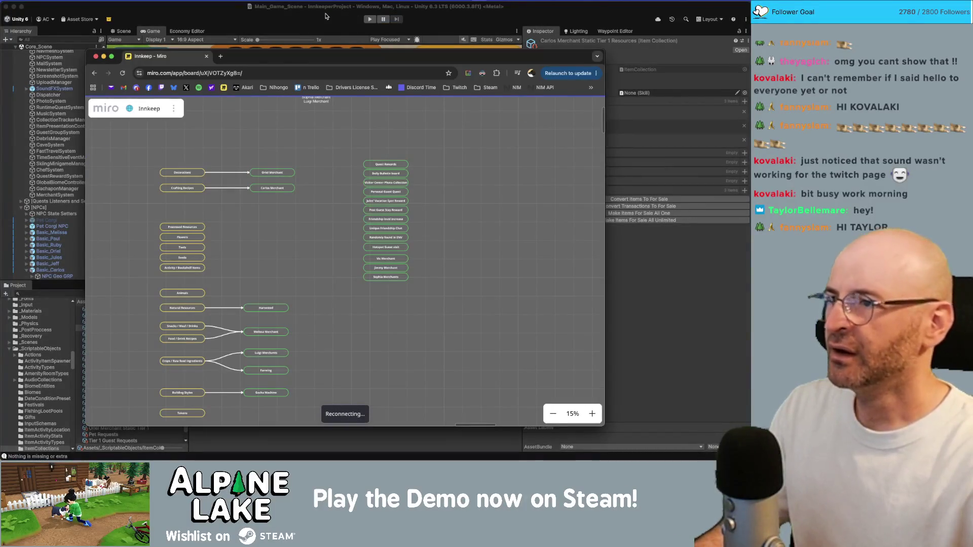
key(super+Tab)
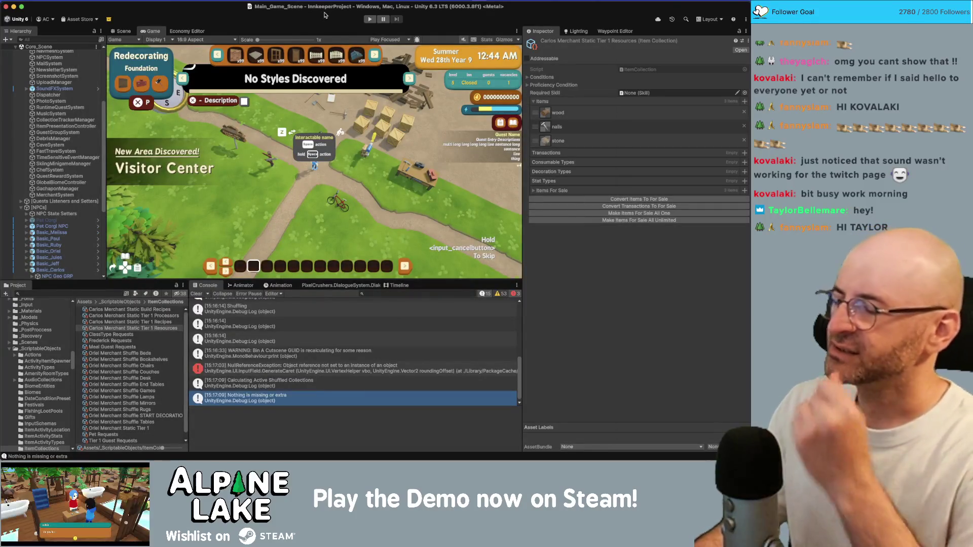
click(102, 294)
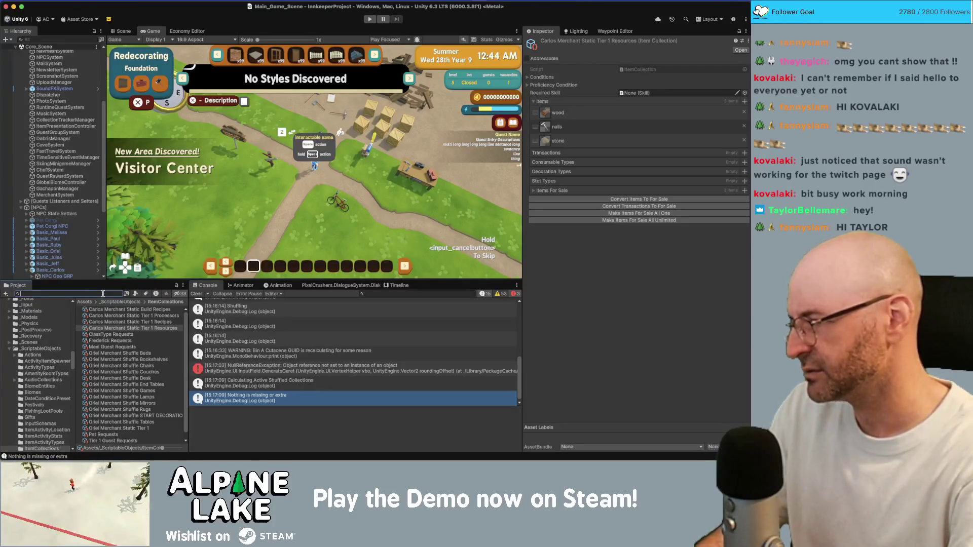
click(370, 20)
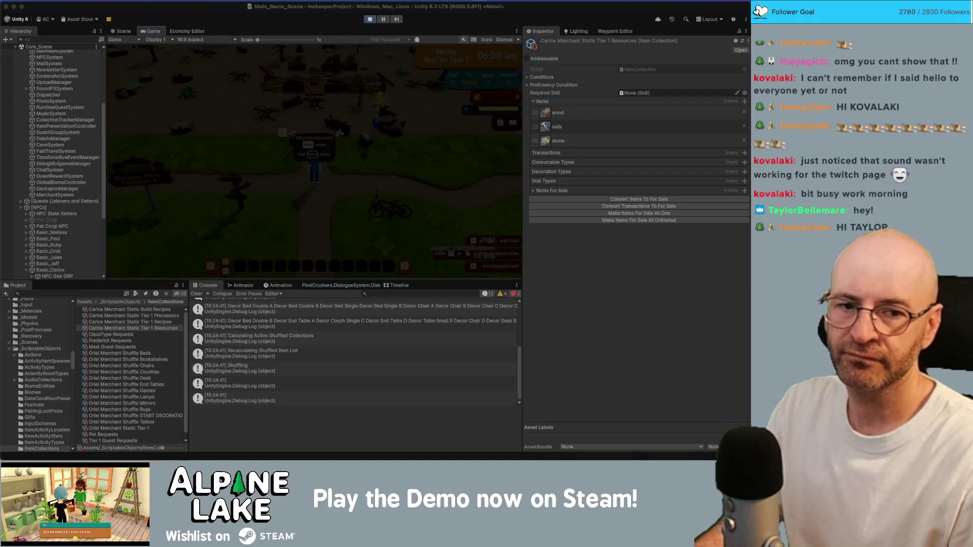
Grant test coins with Give Item on the Currency Dollar asset found by searching 'currency'.
click(299, 164)
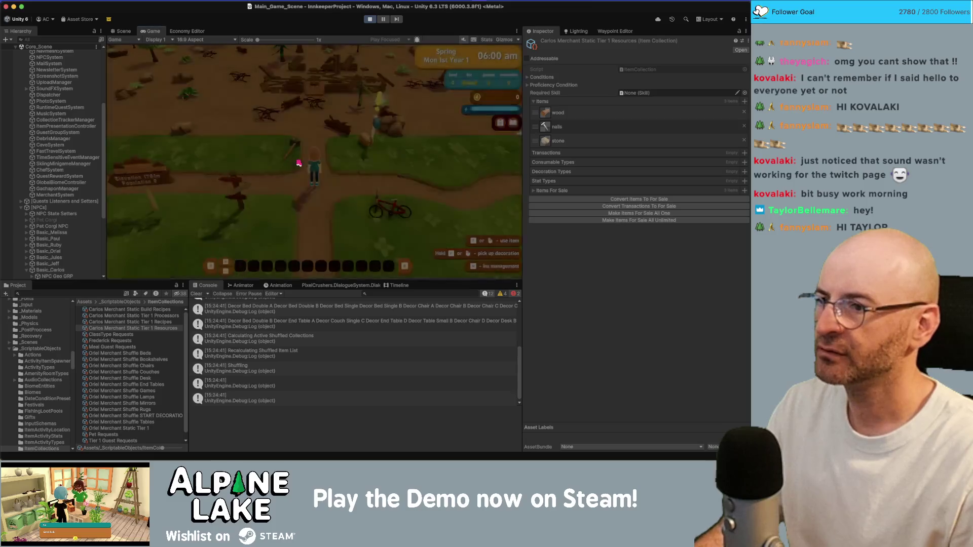
click(104, 293)
text(currency)
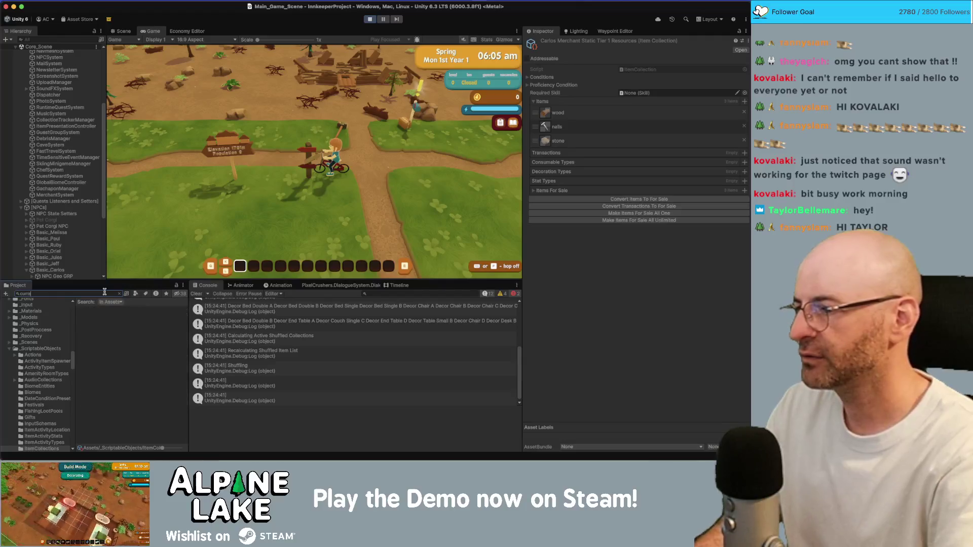
click(106, 309)
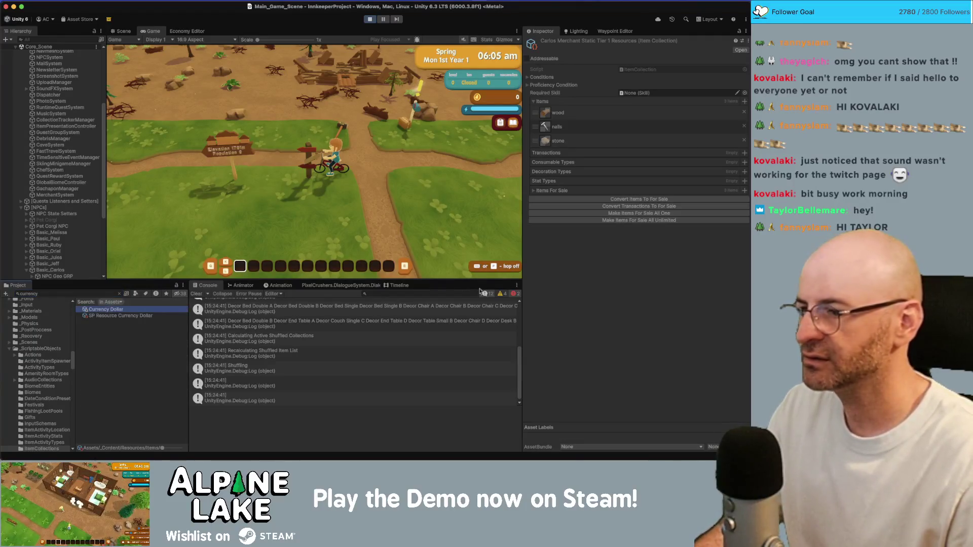
scroll(635, 389, down, 5)
click(637, 409)
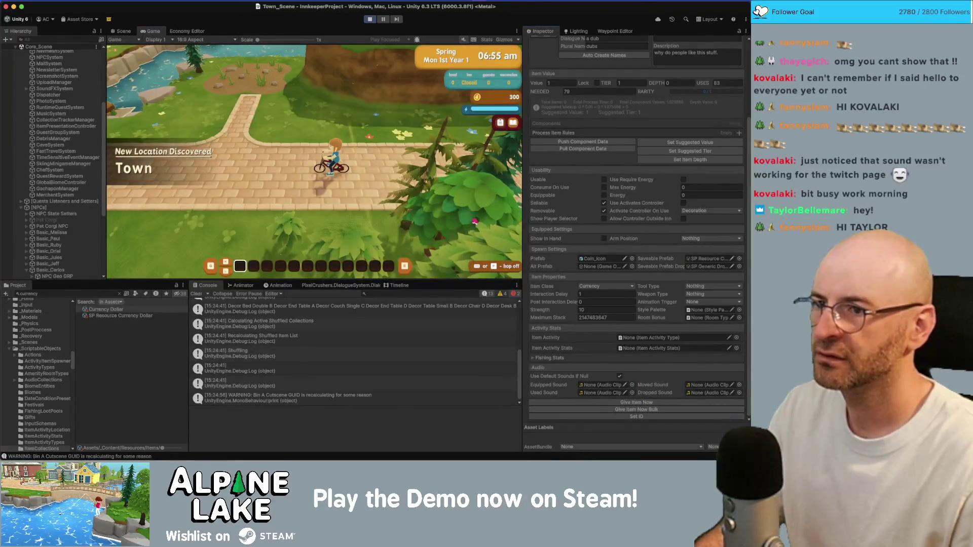
Ride through Town Square into Oriel's Antique Shop and start talking to Oriel.
key(a)
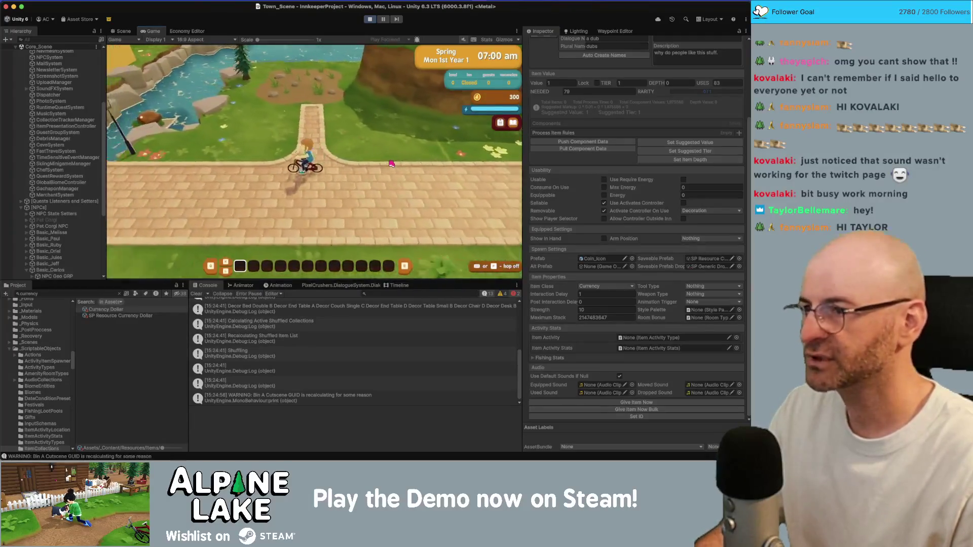
key(a)
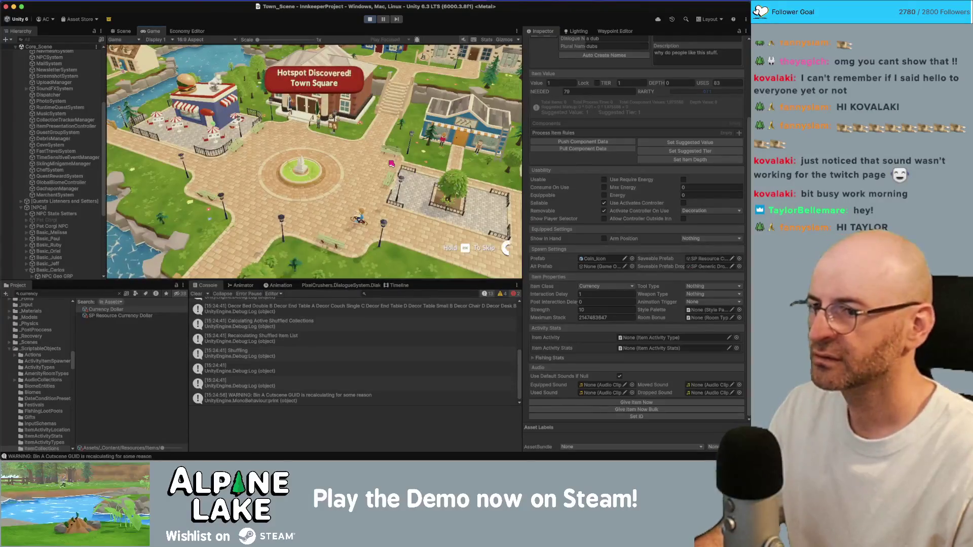
key(Return)
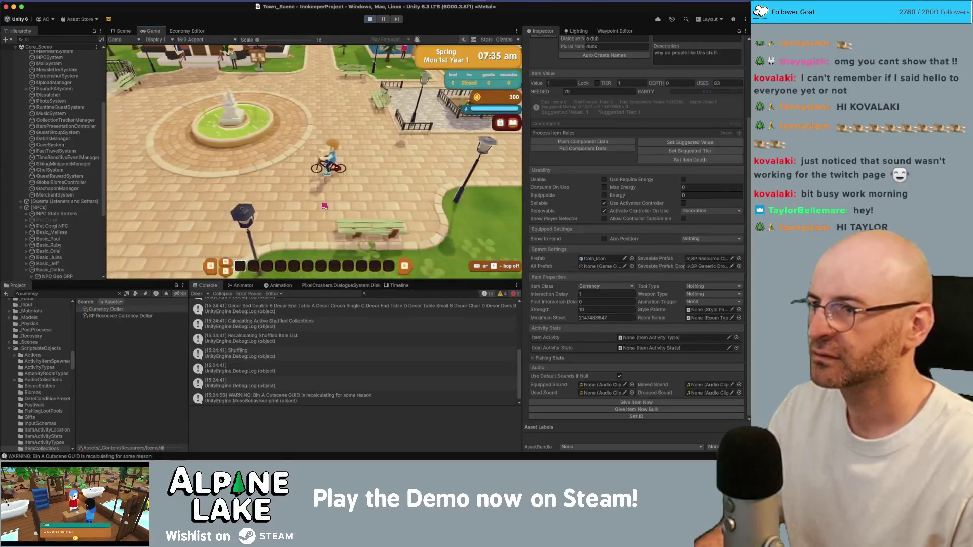
key(w)
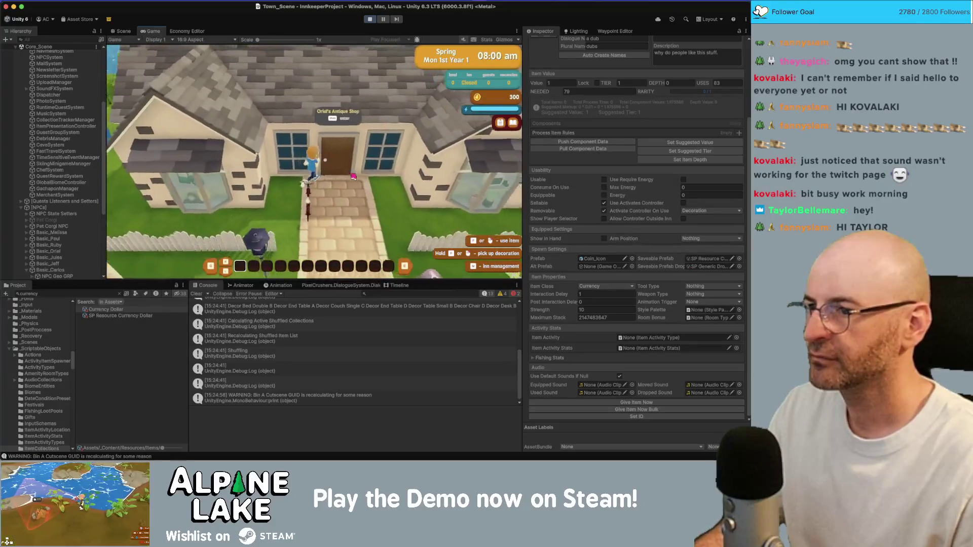
key(e)
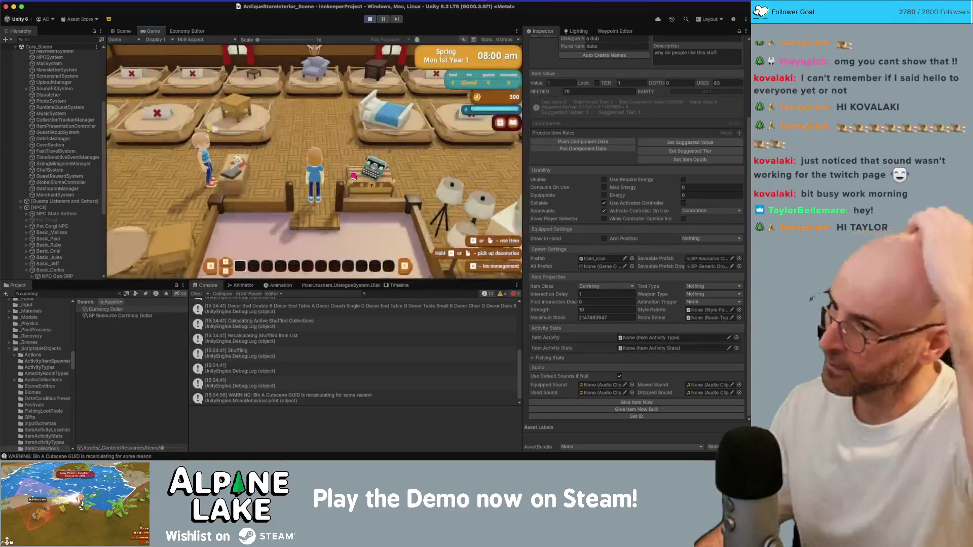
key(w)
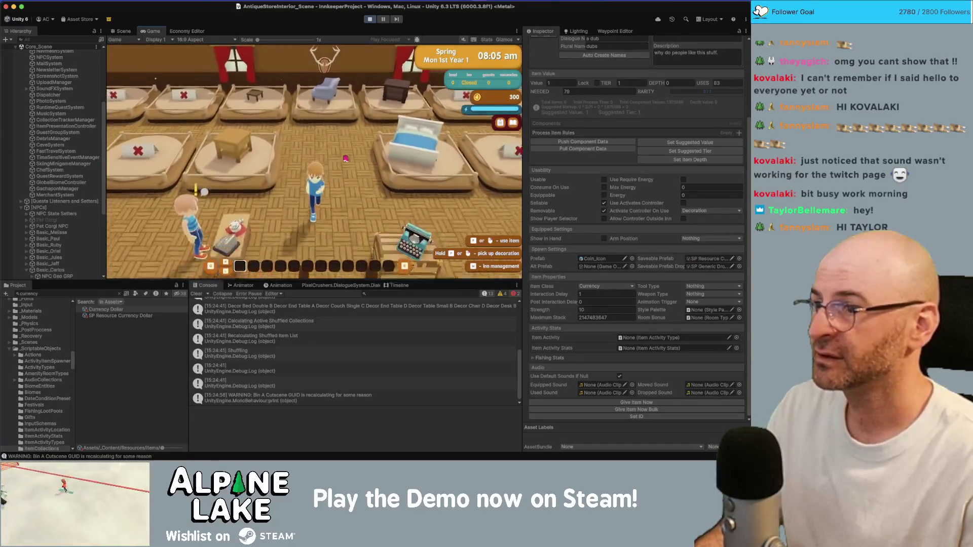
key(e)
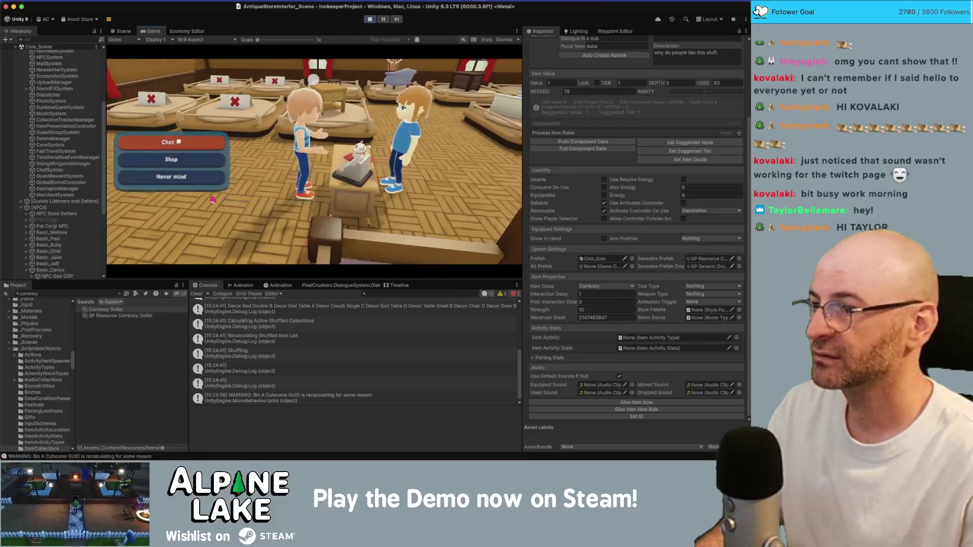
Buy the rustic end table from Oriel's shop, then stop the running game.
click(249, 214)
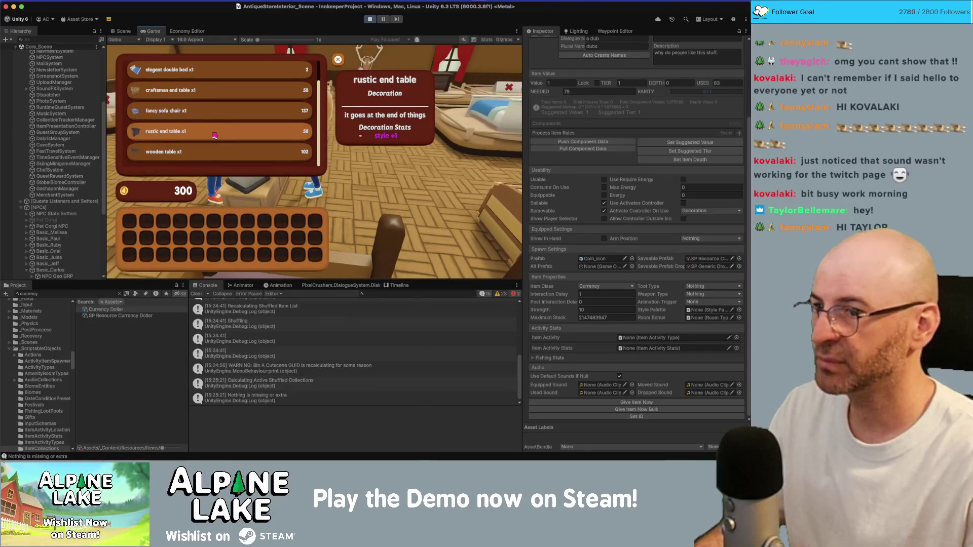
key(Up)
key(Down)
key(Down)
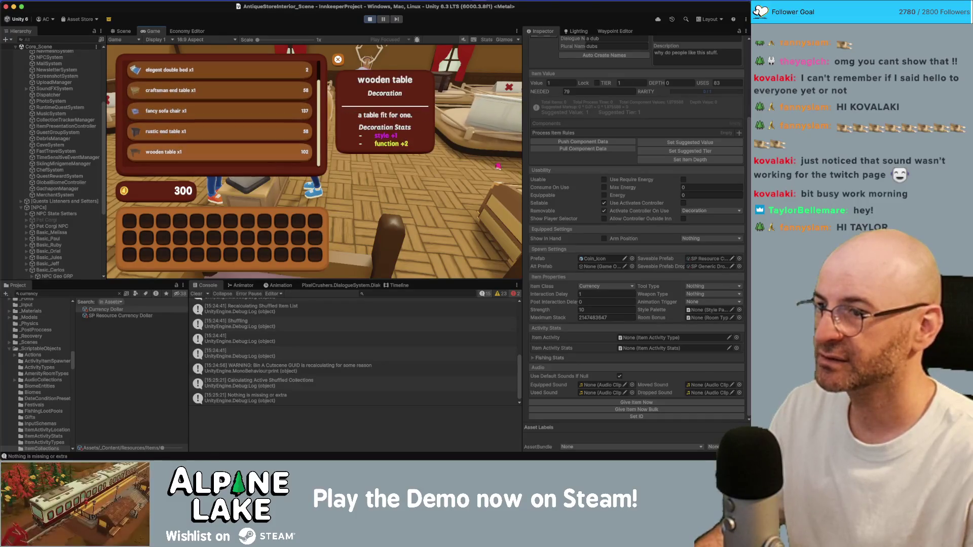
click(271, 137)
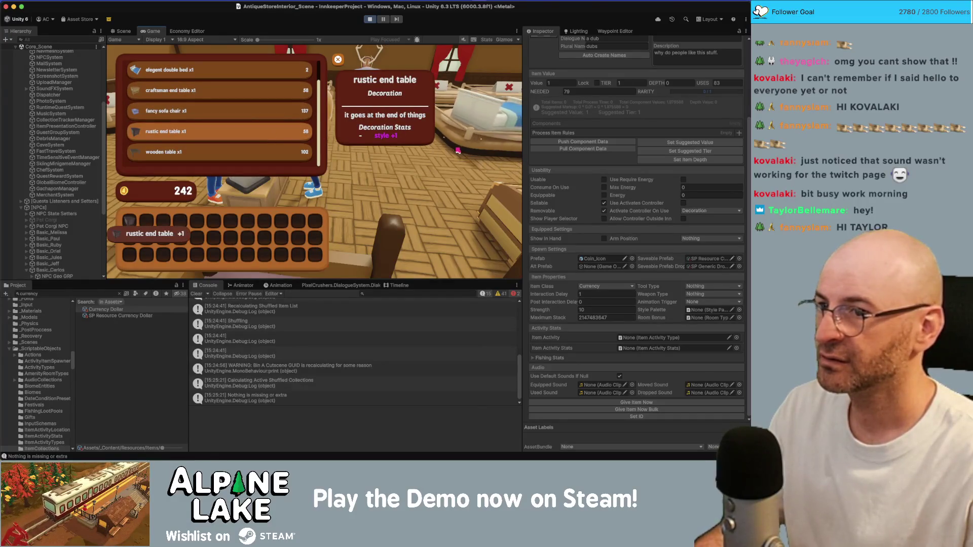
key(Escape)
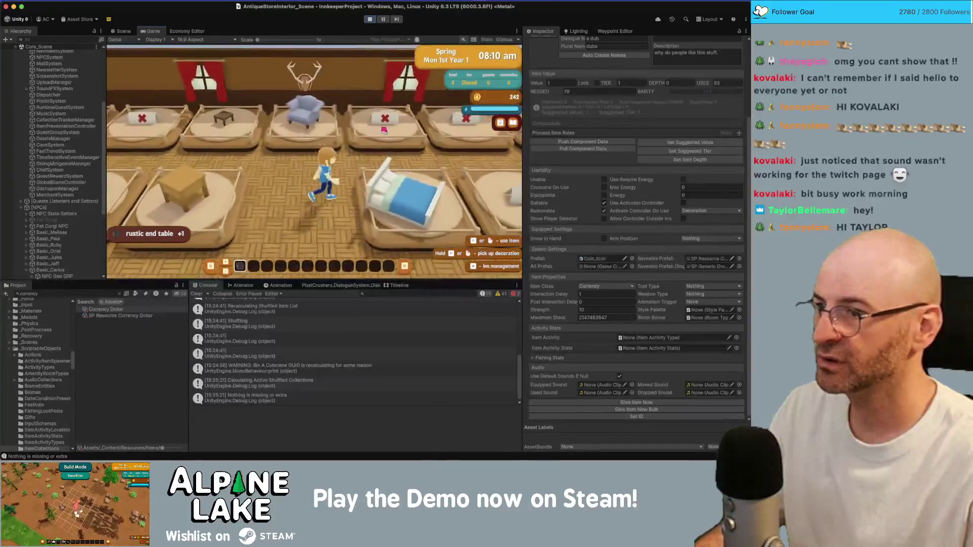
key(s)
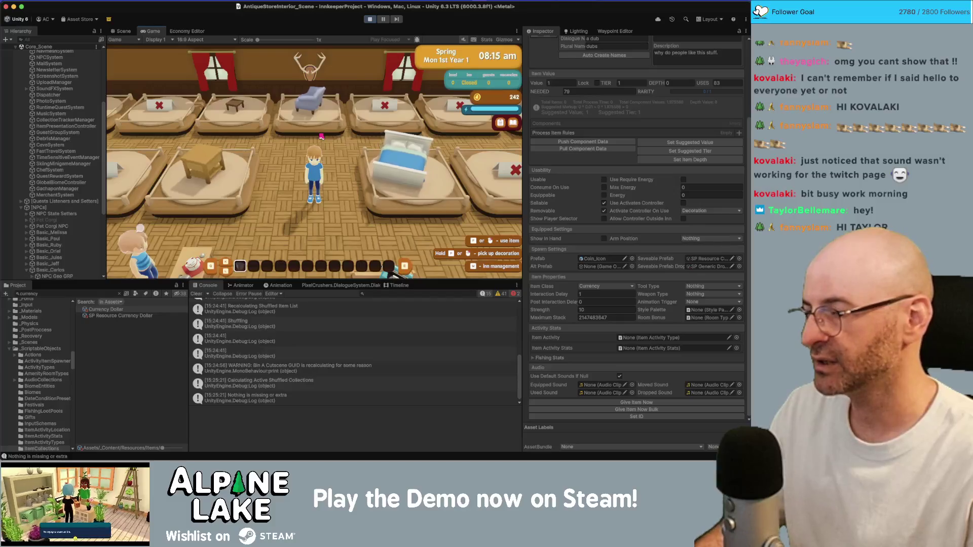
click(364, 19)
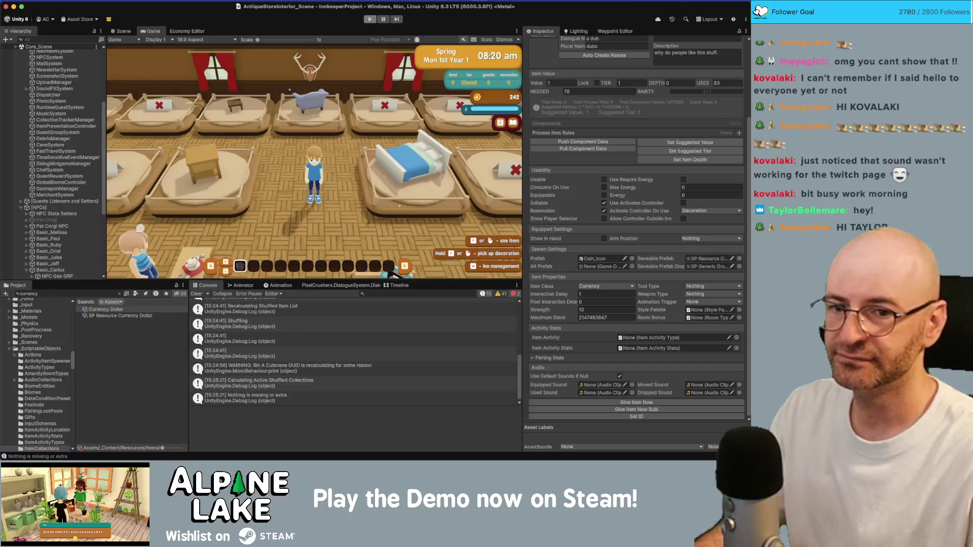
key(super+Tab)
Uncomment the OnGUI debug method on lines 21–44 of MerchantSystem.cs.
scroll(621, 220, down, 10)
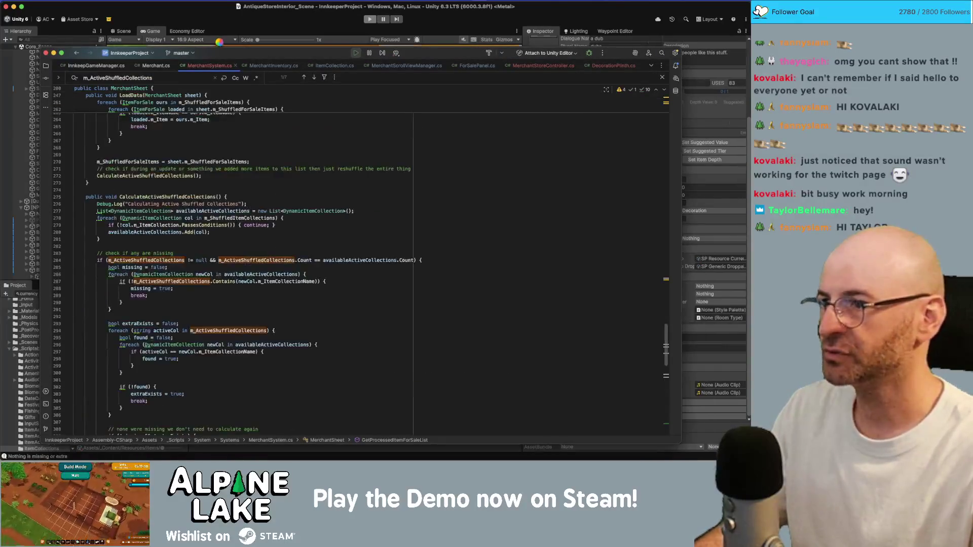
scroll(287, 177, up, 20)
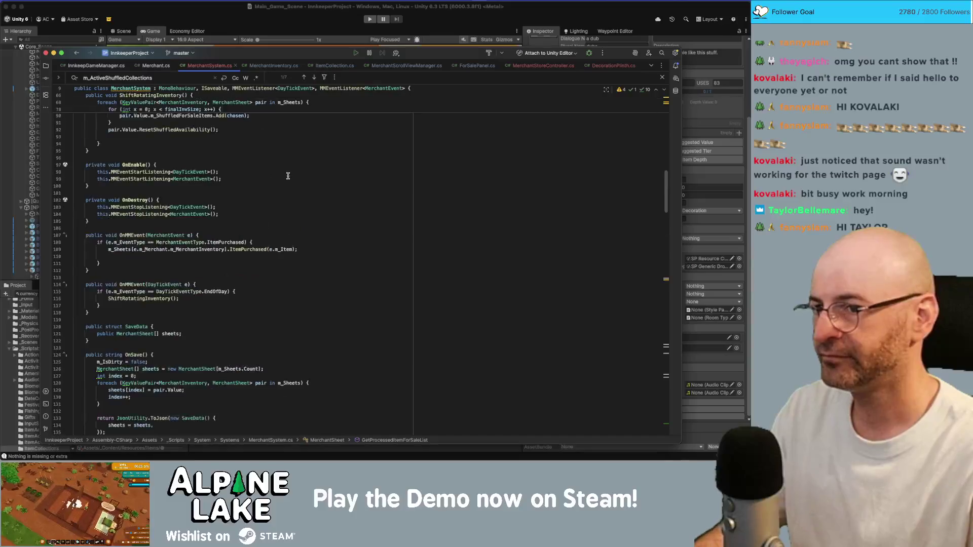
scroll(288, 175, up, 5)
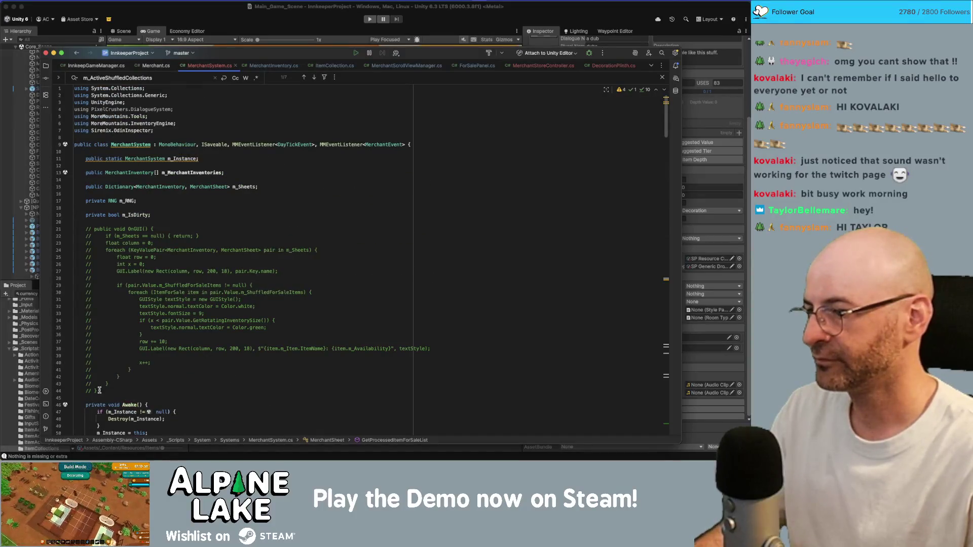
drag(100, 390, 82, 229)
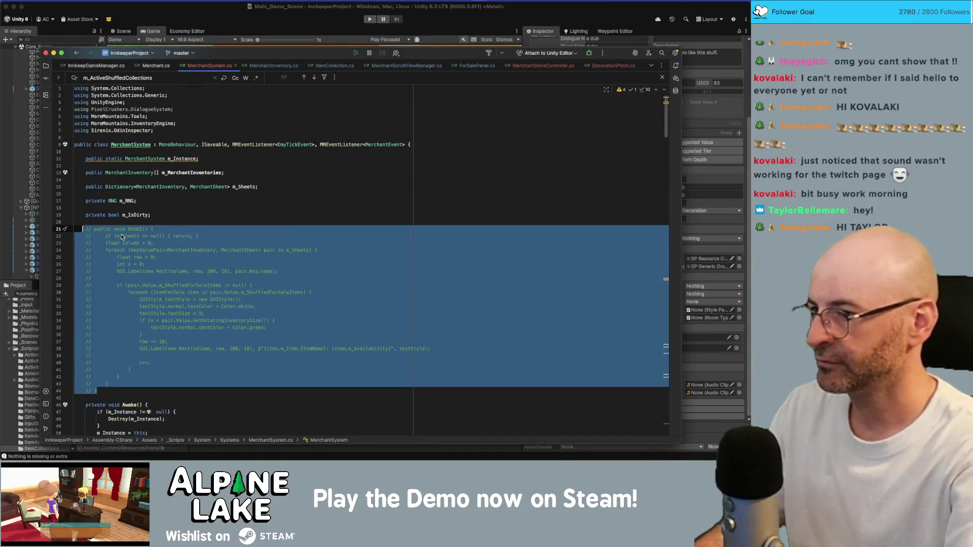
key(super+slash)
click(164, 387)
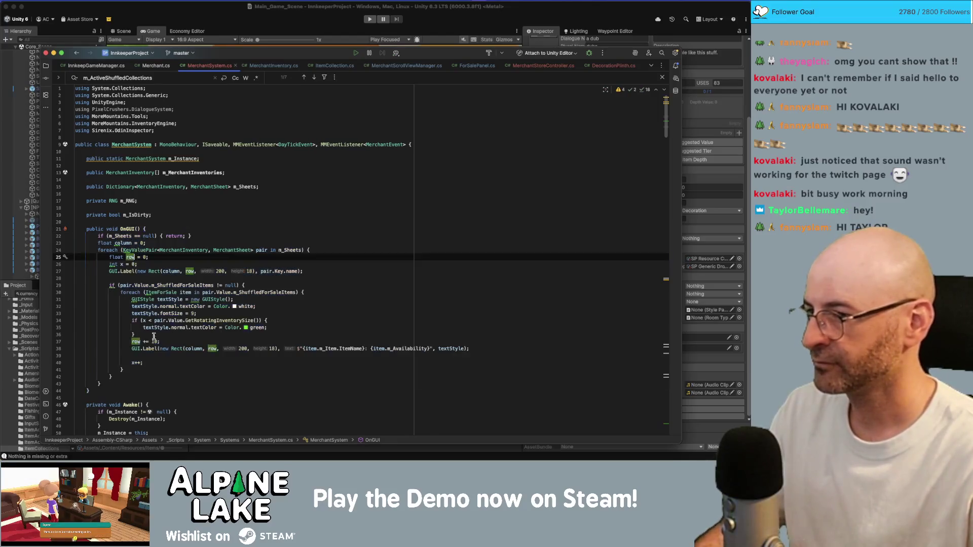
Add 'column += 200;' after the merchant item loop, then run the game in Unity.
click(162, 394)
click(160, 366)
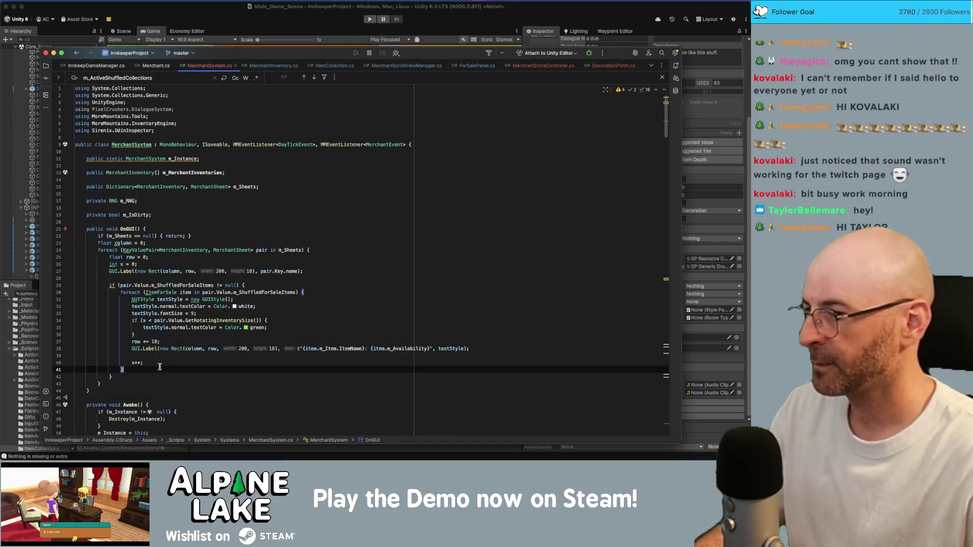
click(185, 359)
click(157, 272)
click(137, 279)
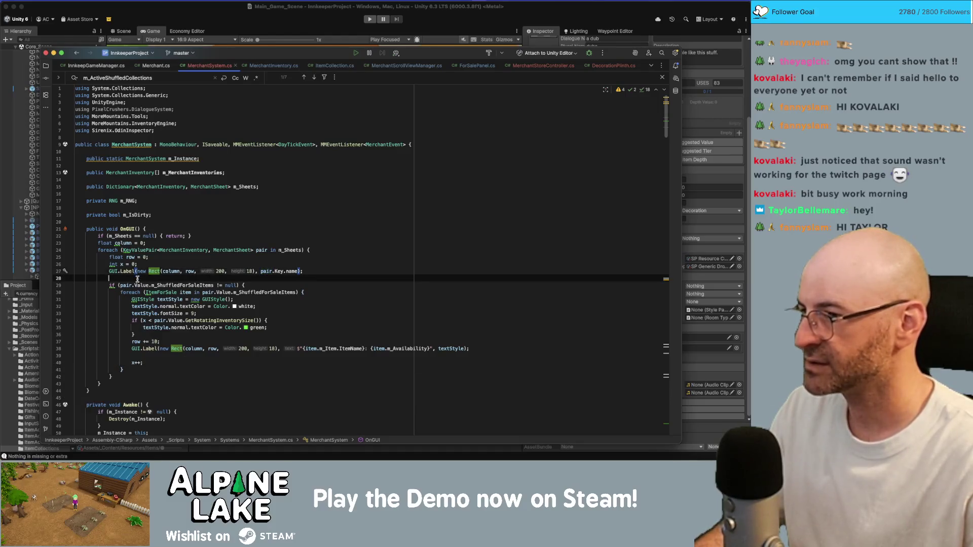
click(159, 376)
key(Return)
text(column += 200)
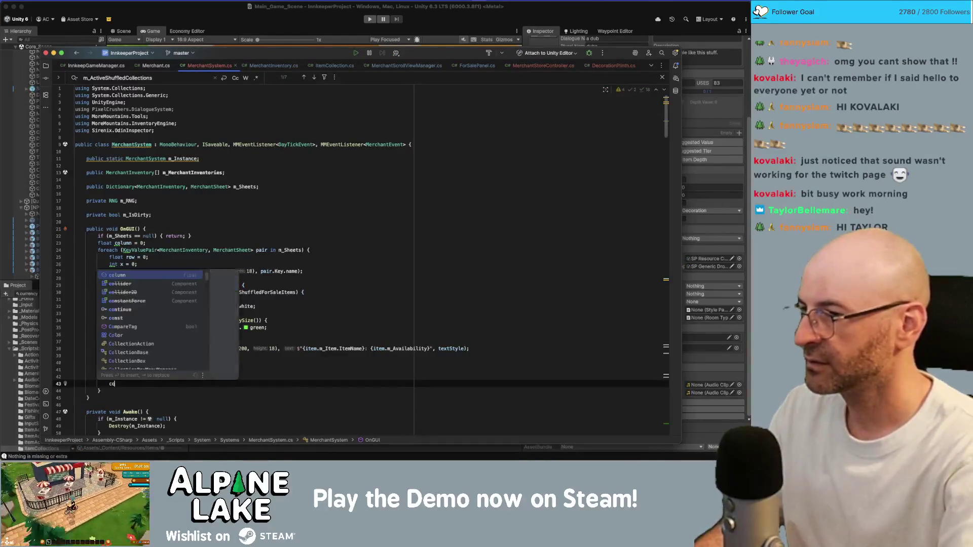
text(;)
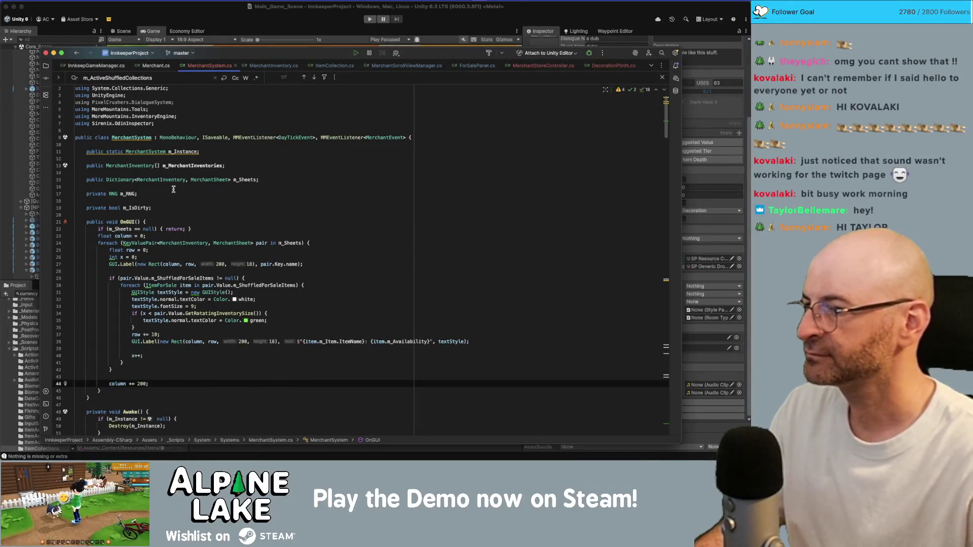
click(401, 9)
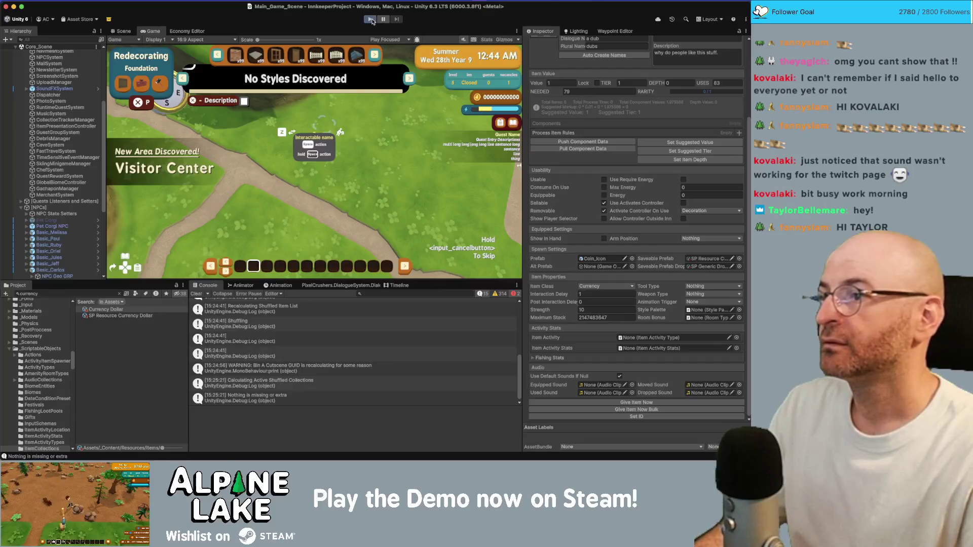
click(369, 20)
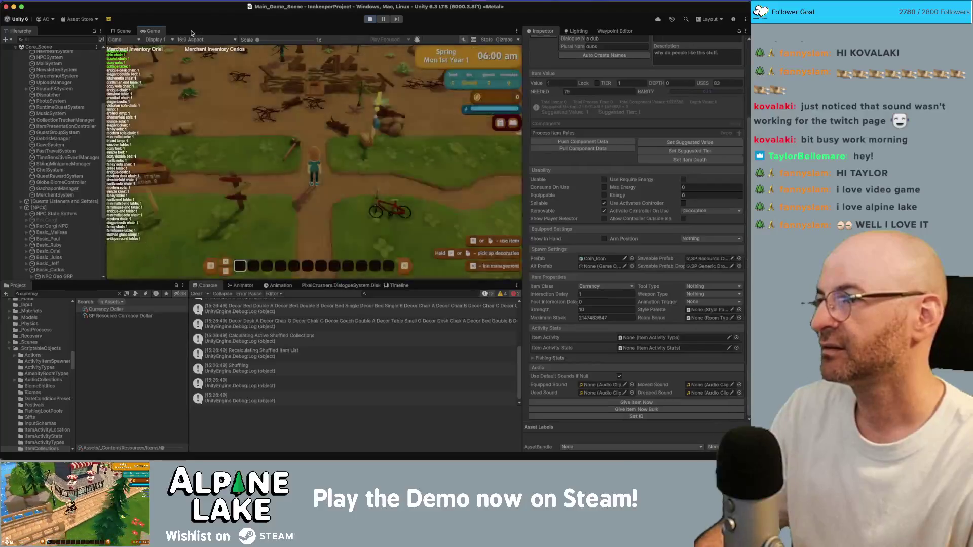
Ride the bicycle through town, dismiss the Town Square popup, and enter the Antique Store.
key(e)
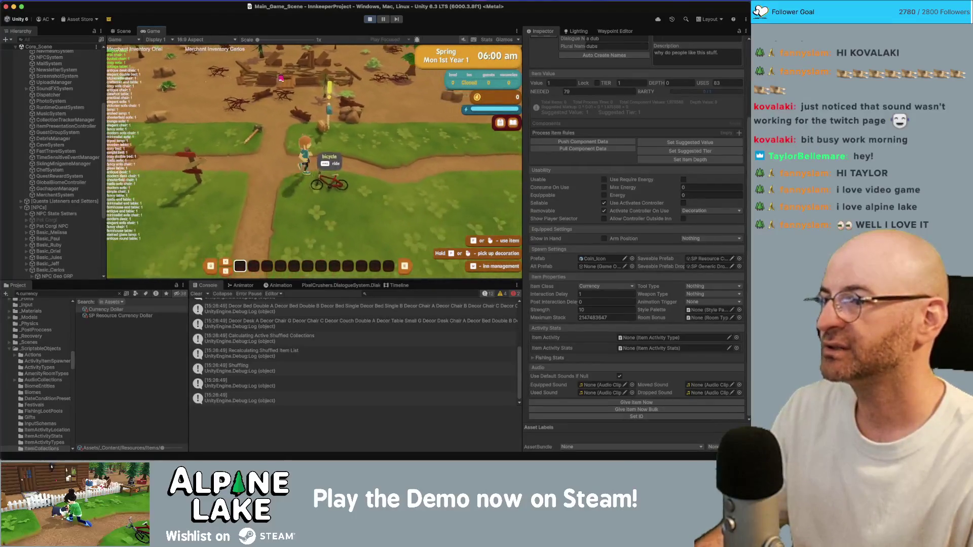
key(a)
key(w)
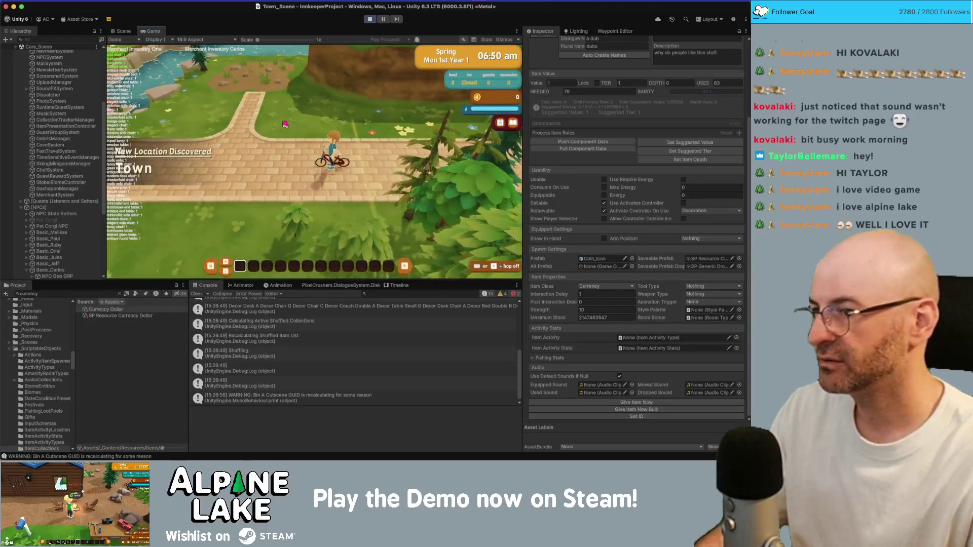
key(a)
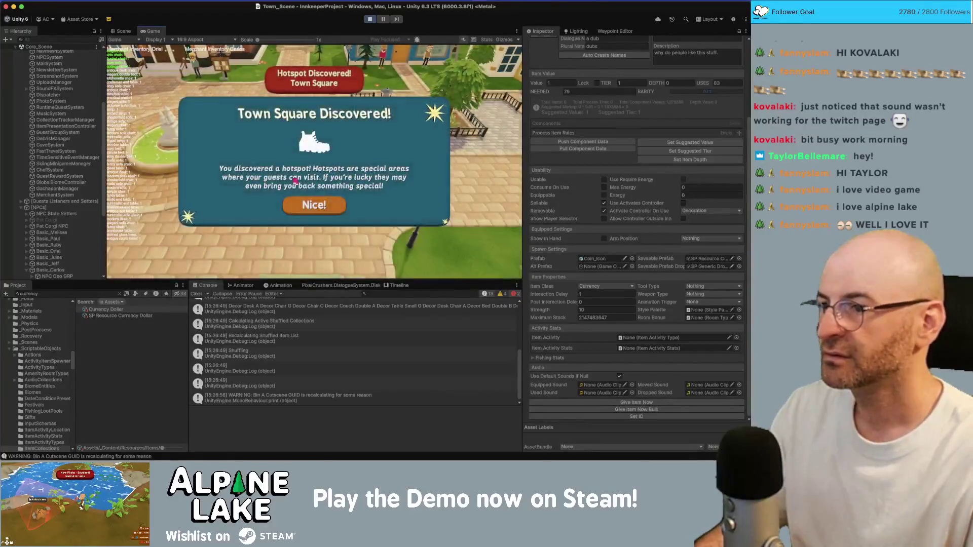
key(space)
key(w)
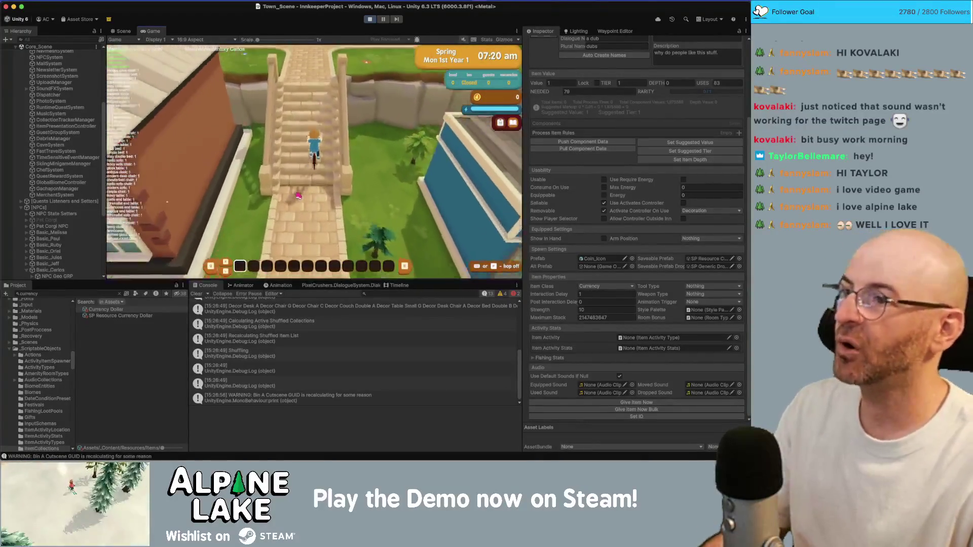
key(w)
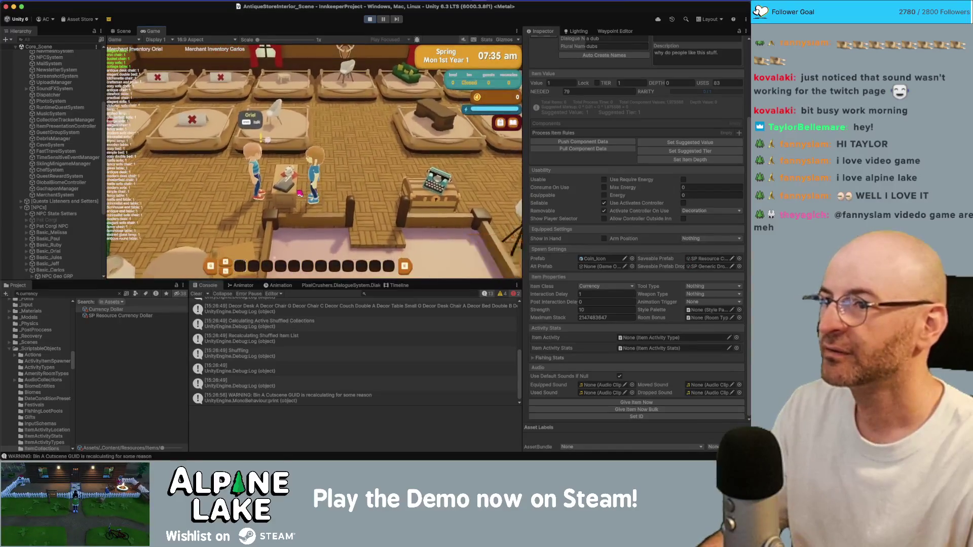
Talk to Oriel, open her shop, and buy the cozy sofa.
key(e)
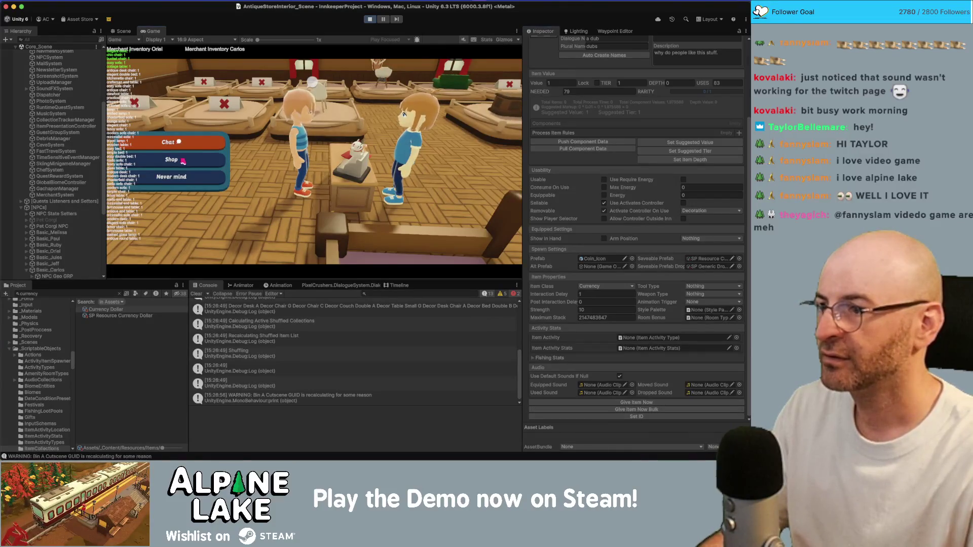
click(183, 161)
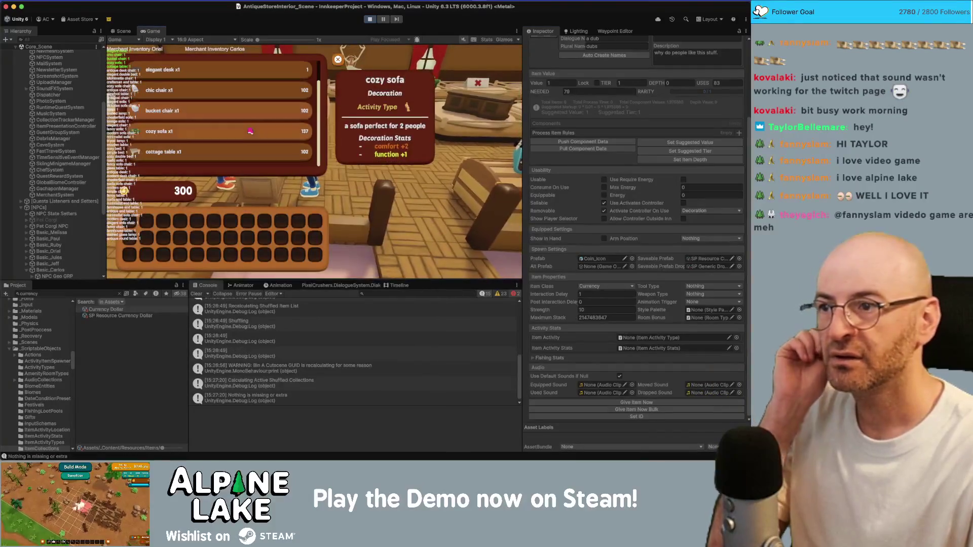
click(251, 134)
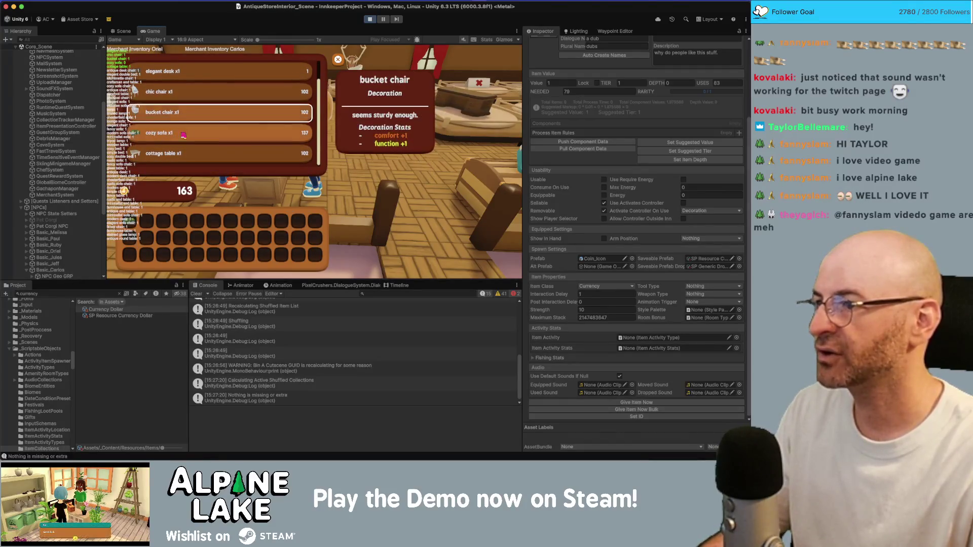
key(Down)
key(Up)
key(Return)
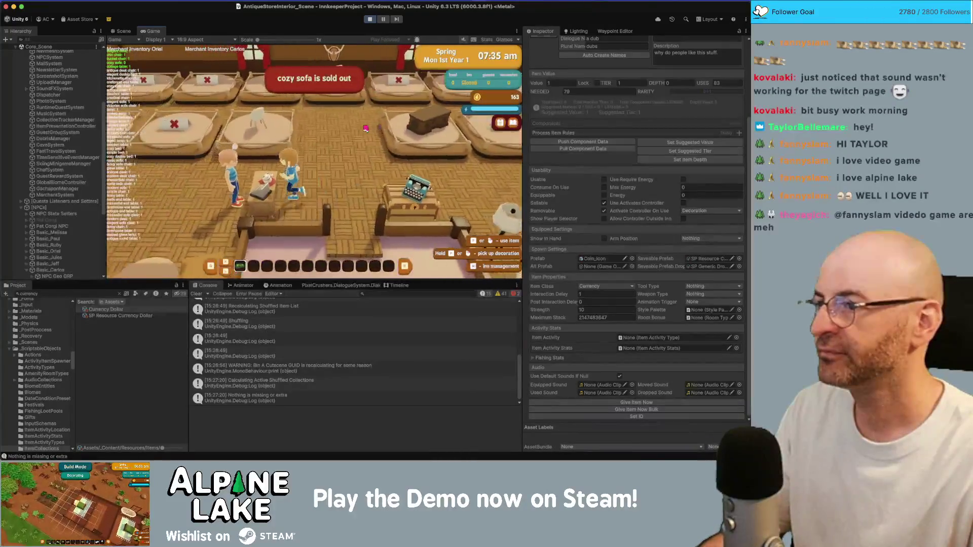
Reopen Oriel's shop and buy the bucket chair, leaving 61 coins.
key(Down)
key(Down)
key(Return)
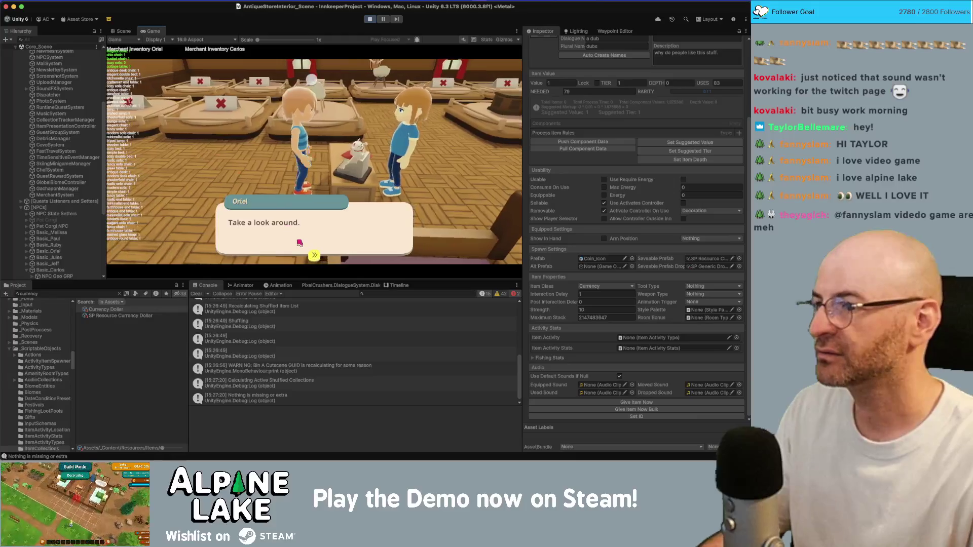
key(Return)
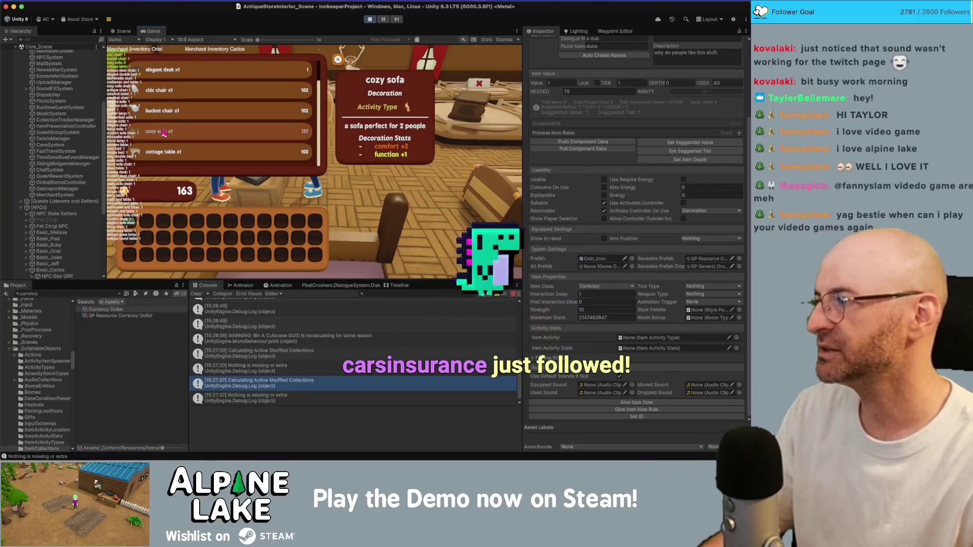
click(275, 135)
click(278, 111)
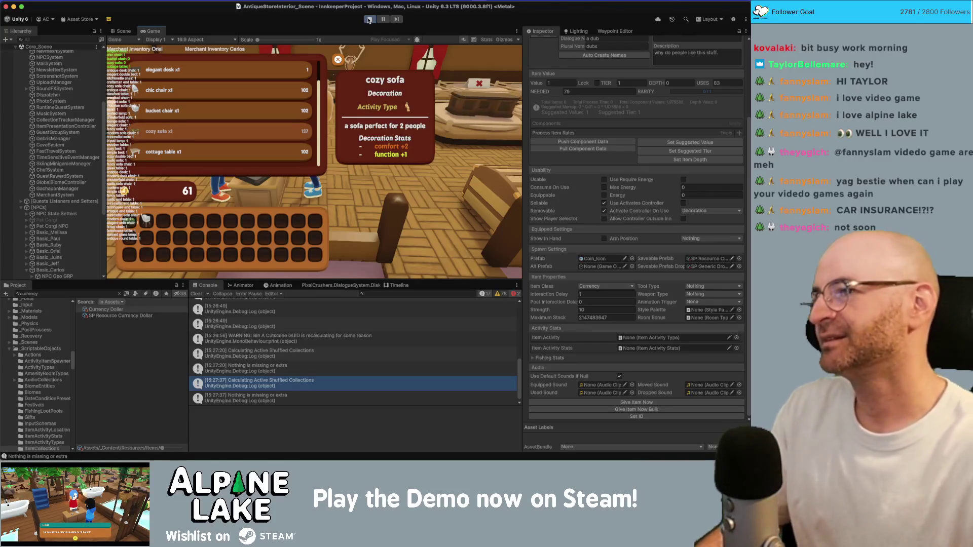
Exit play mode and bring the Rider code editor back to the front.
click(370, 20)
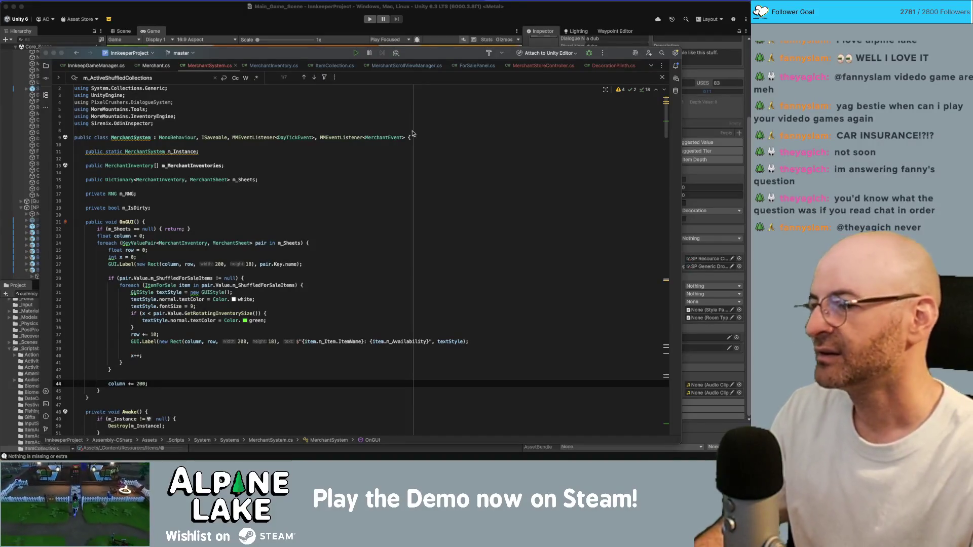
click(445, 188)
Review the m_IsDirty field and OnGUI debug code in MerchantSystem.cs.
click(413, 216)
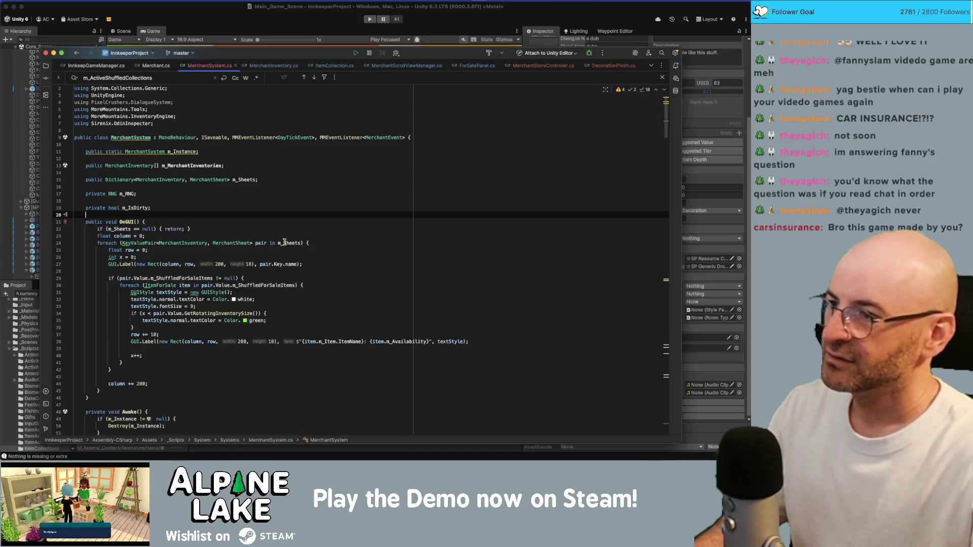
click(307, 205)
click(256, 235)
scroll(255, 238, down, 5)
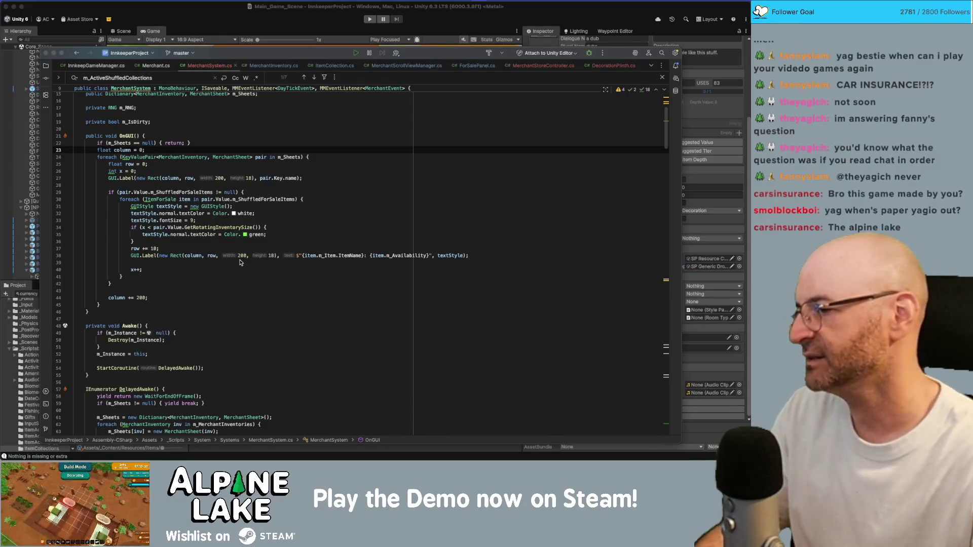
click(373, 206)
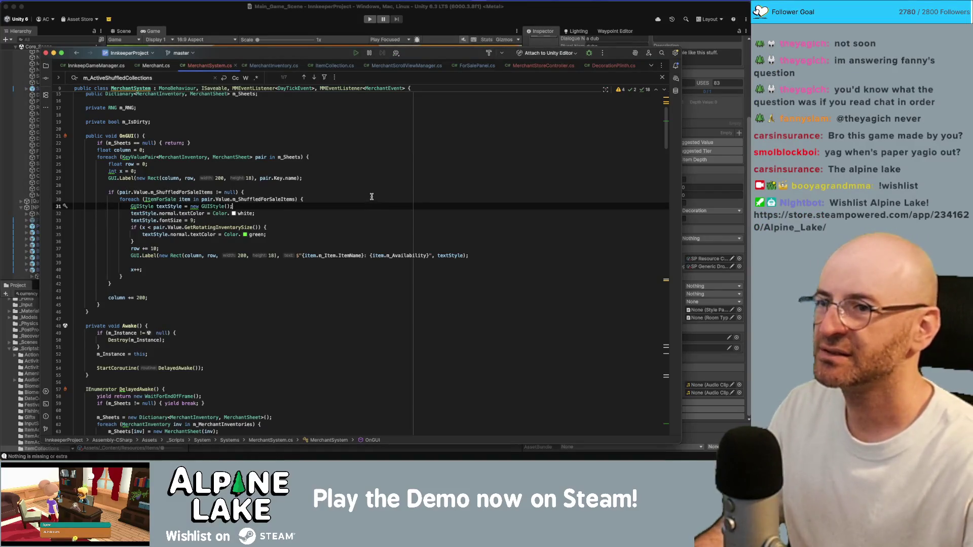
scroll(313, 242, down, 3)
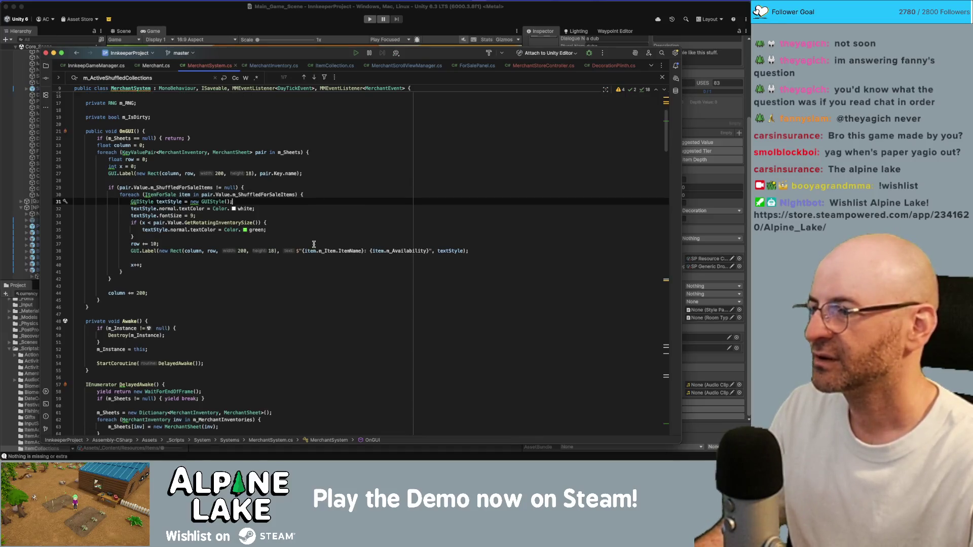
scroll(316, 245, down, 10)
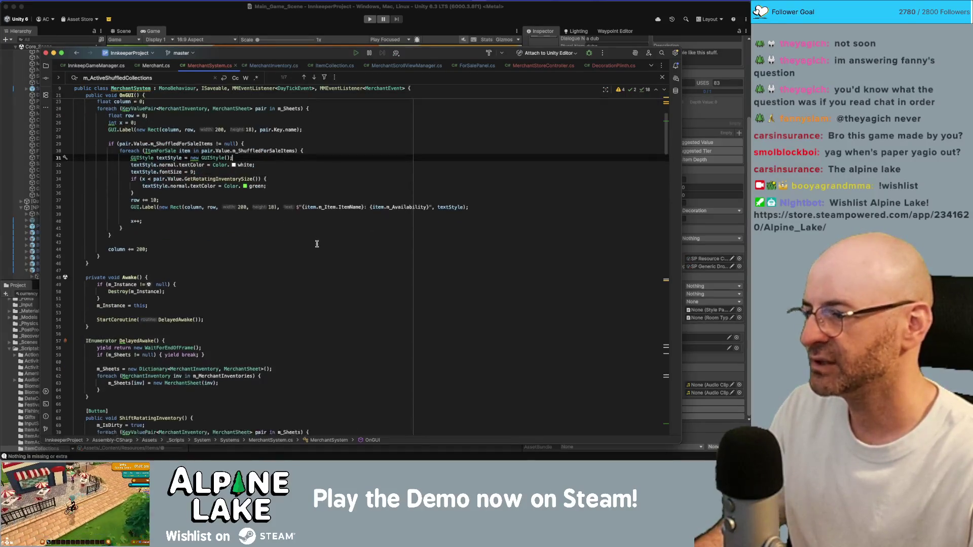
scroll(318, 246, down, 20)
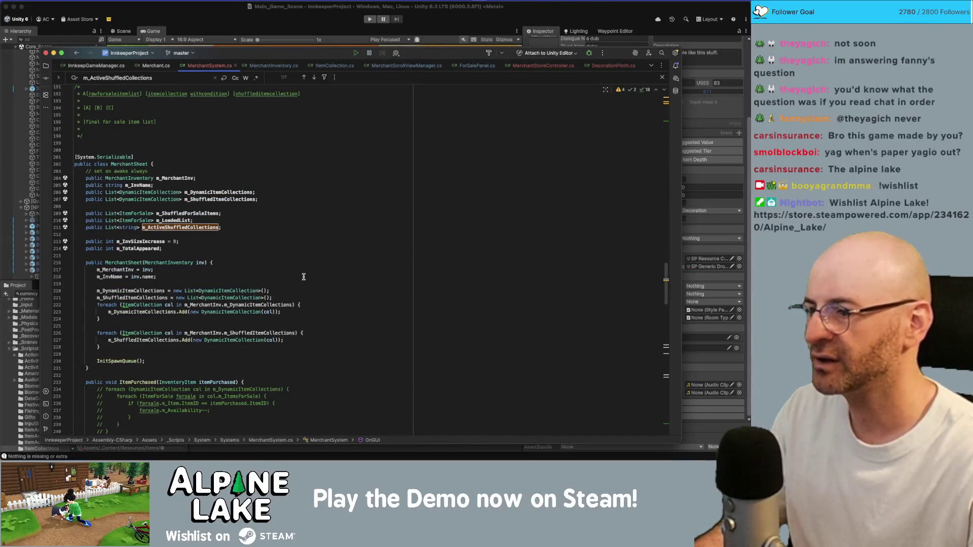
scroll(304, 277, up, 3)
Check the 'Nothing is missing or extra' console log, then open MerchantScrollViewManager.cs.
click(246, 18)
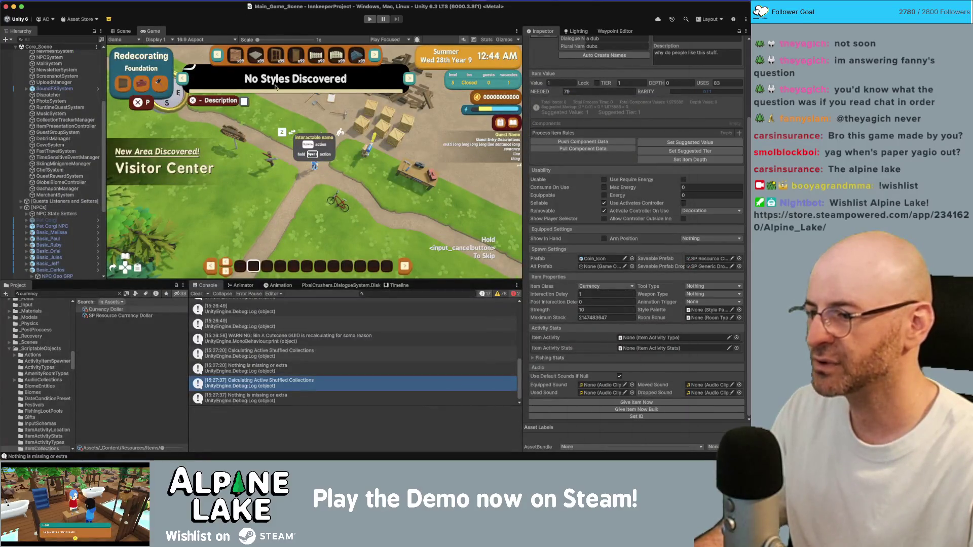
click(277, 400)
key(super+Tab)
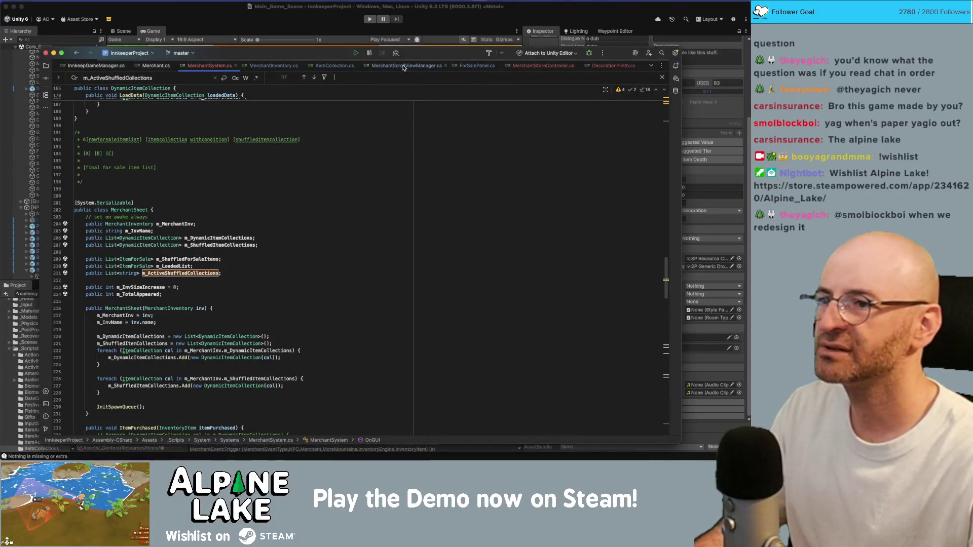
click(406, 65)
scroll(265, 332, up, 5)
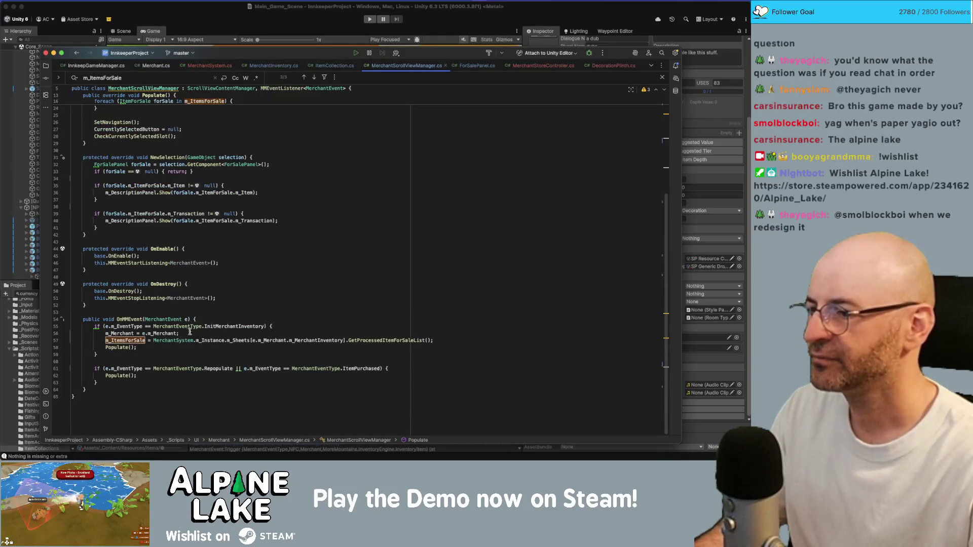
Add an 'e.m_EventType == ItemSoldOut' check to OnMMEvent's Populate condition on line 61.
double_click(219, 326)
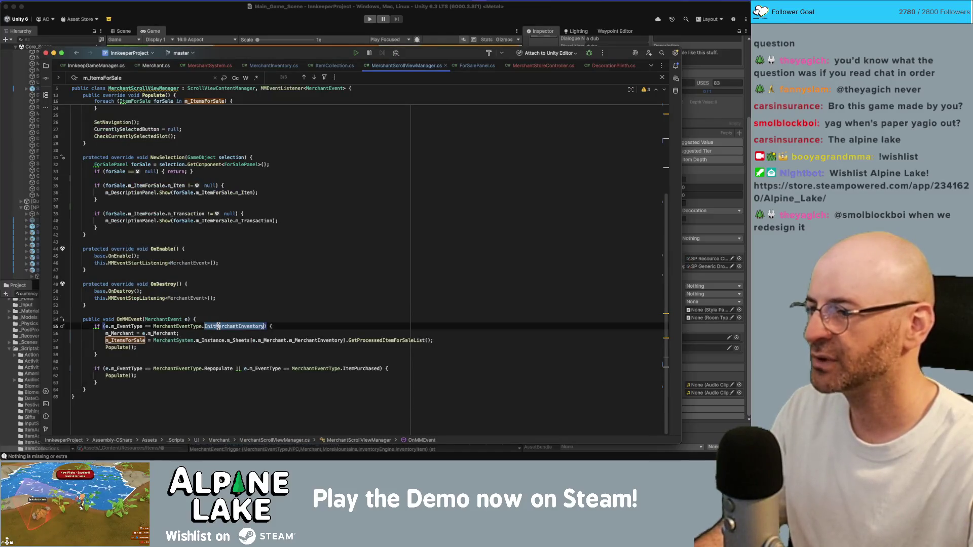
click(230, 354)
double_click(352, 369)
click(335, 374)
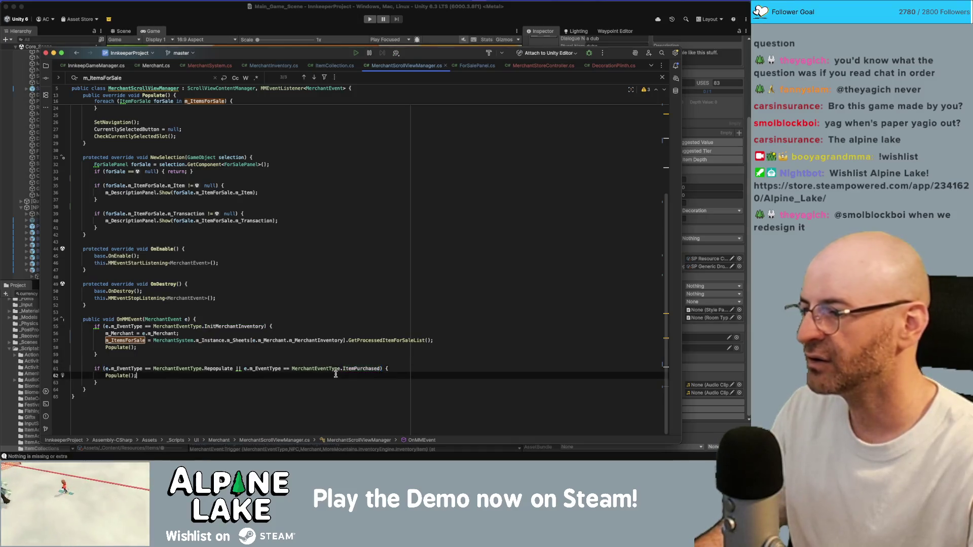
click(384, 368)
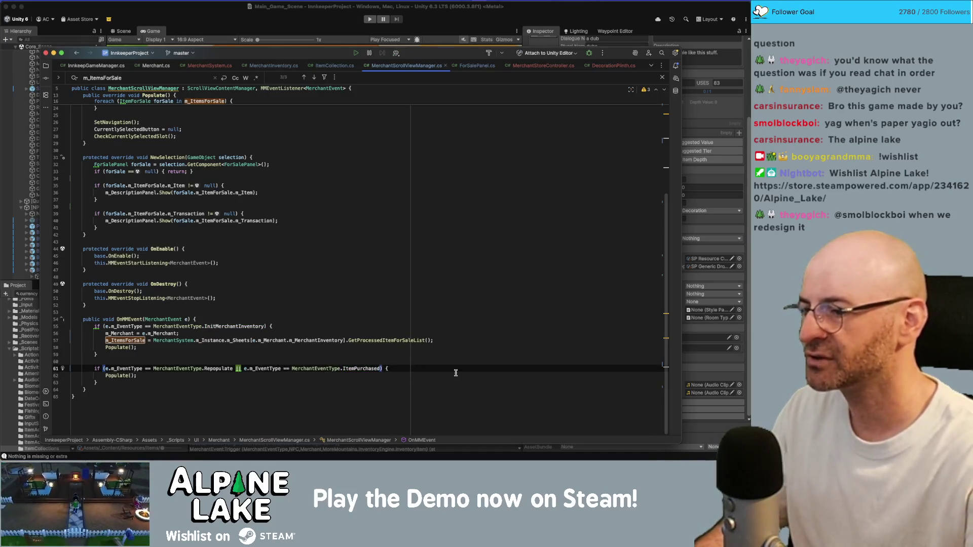
text(|| e.m_EventType ==)
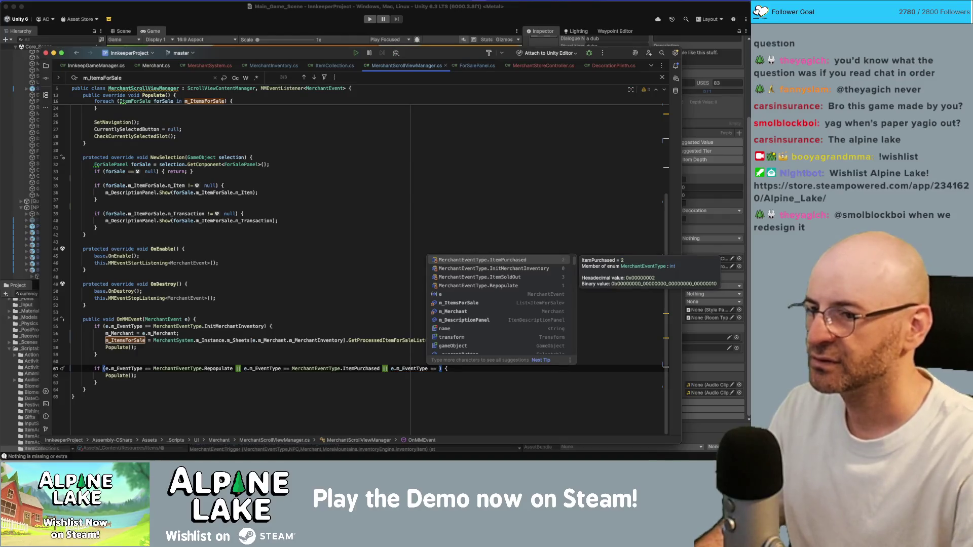
key(Down)
key(Down)
key(Return)
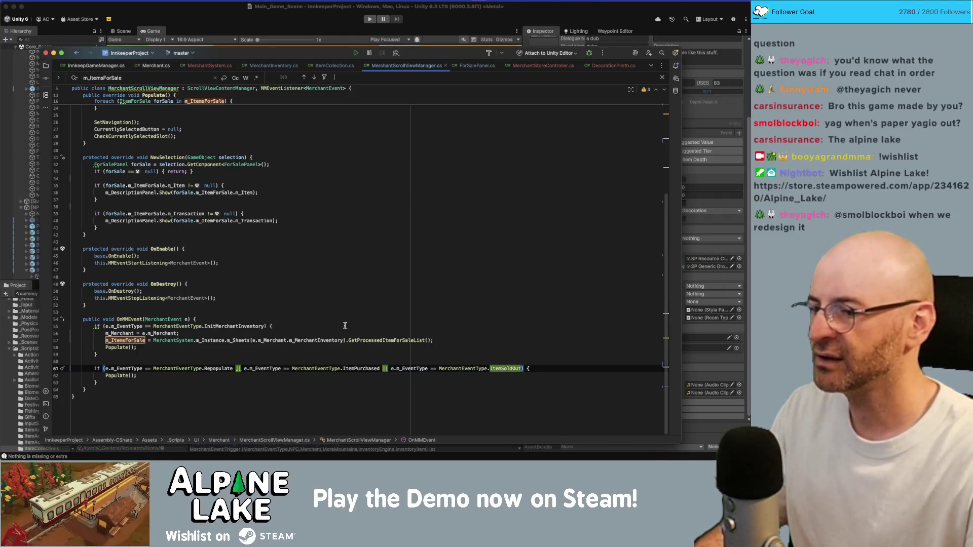
click(346, 300)
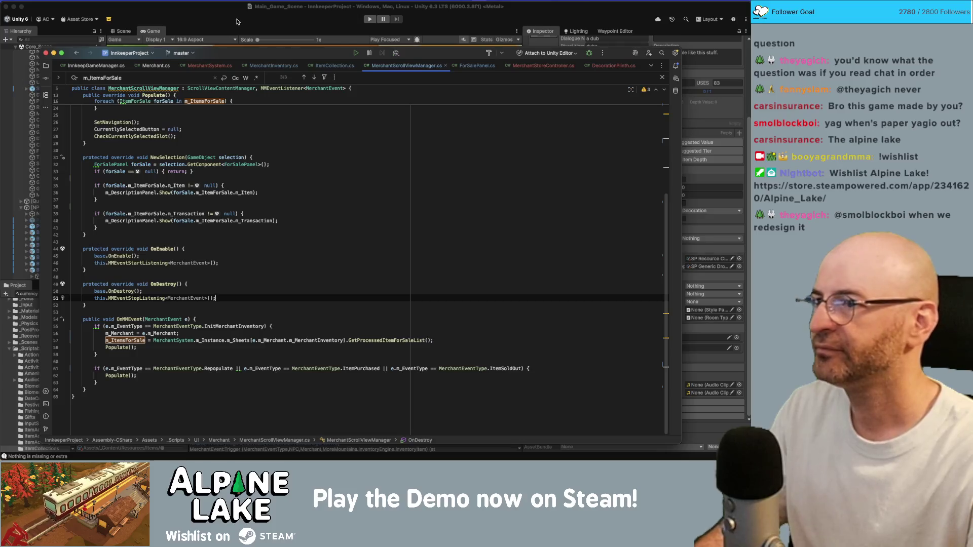
click(237, 21)
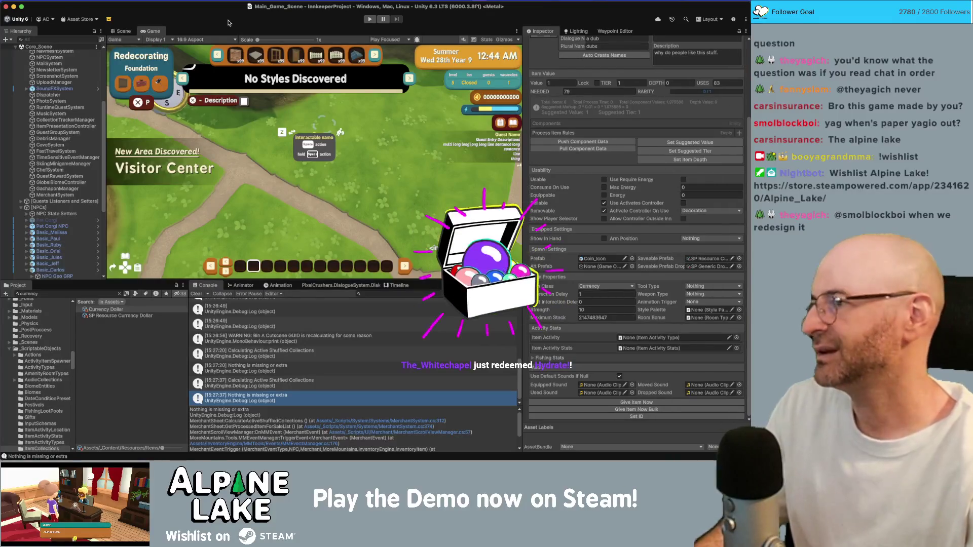
Start a test run, skip the cutscenes, ride into the antique store, and grant a batch of coins.
click(370, 19)
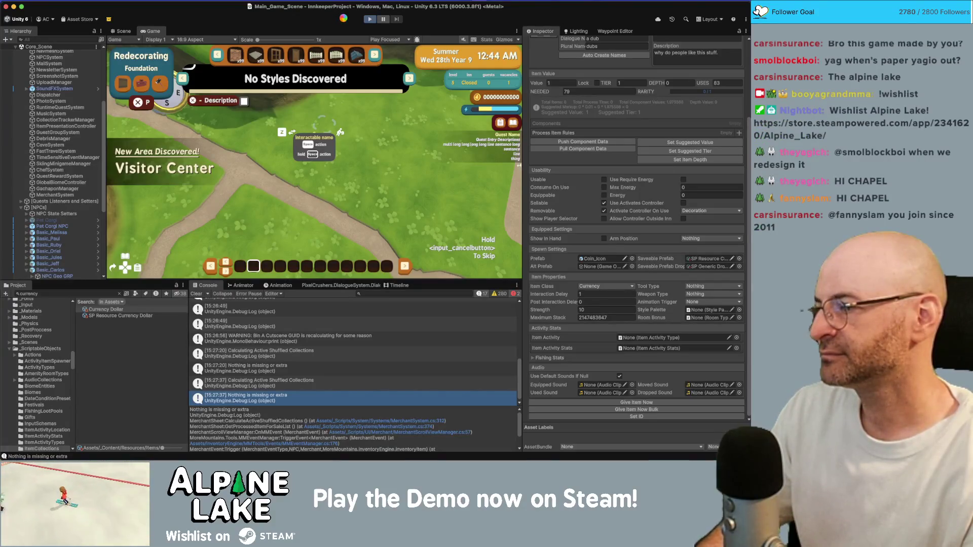
key(ctrl+p)
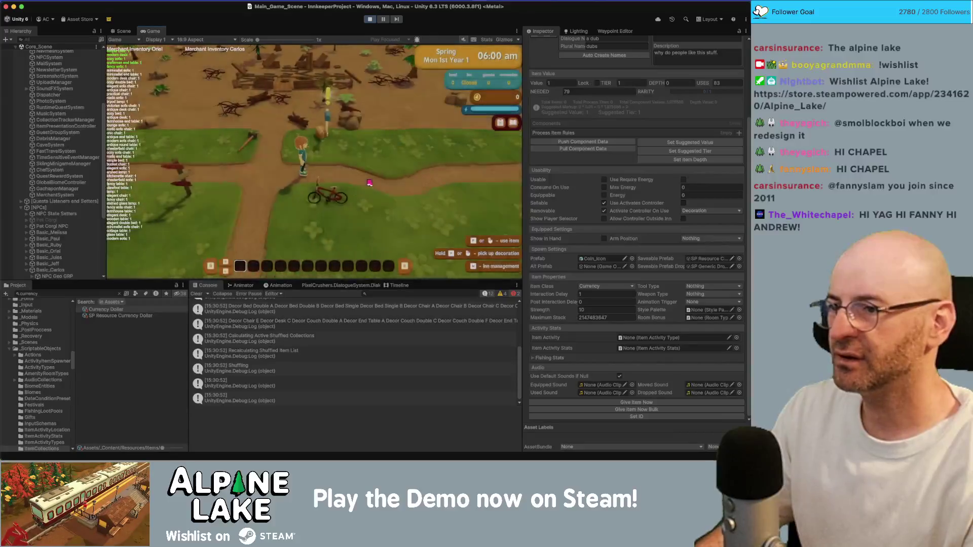
key(e)
key(d)
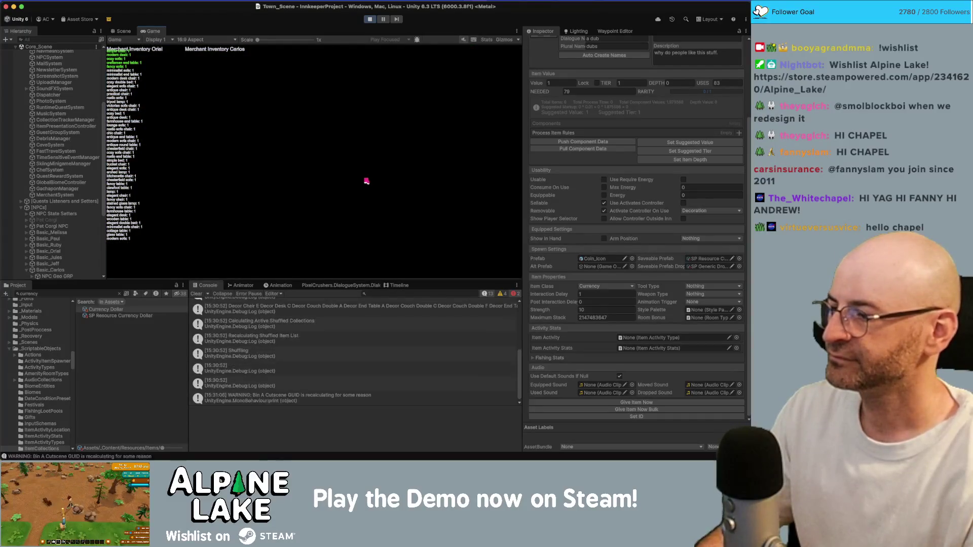
key(Escape)
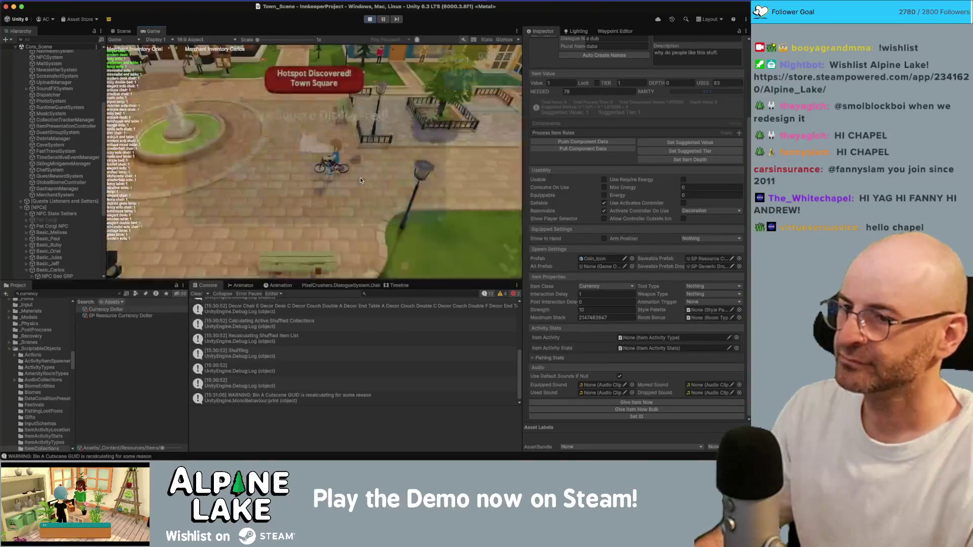
key(Return)
key(w)
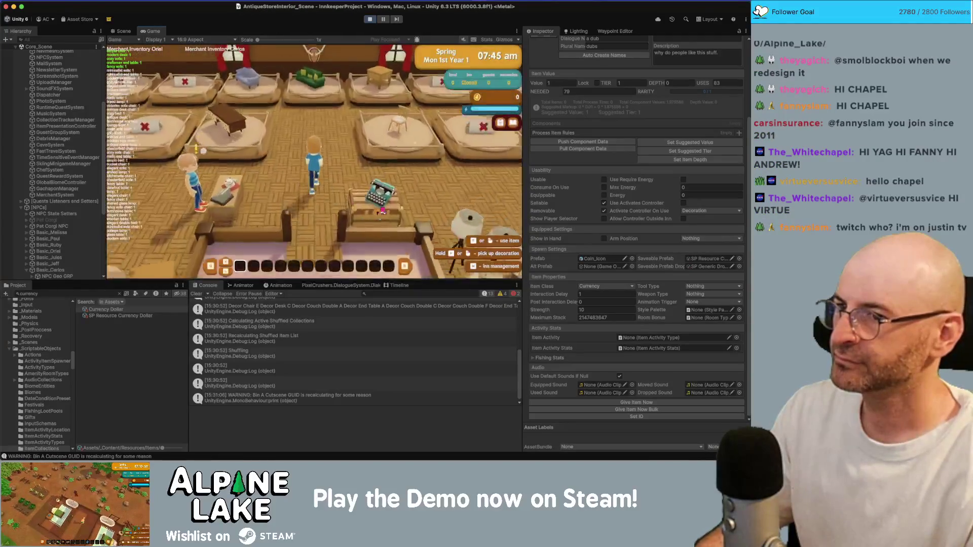
click(612, 409)
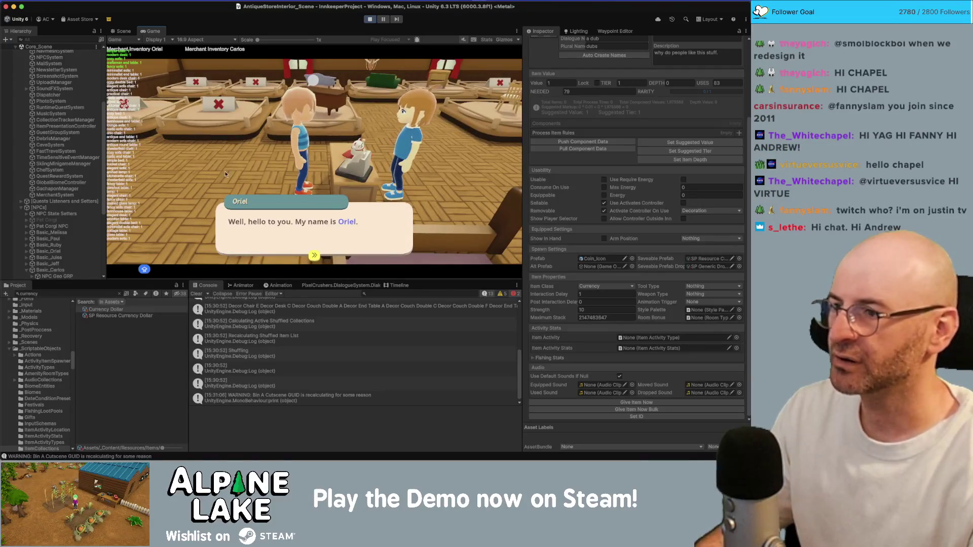
Buy the modern desk until sold out, plus a simple chair, simple bed and cozy sofa.
click(191, 160)
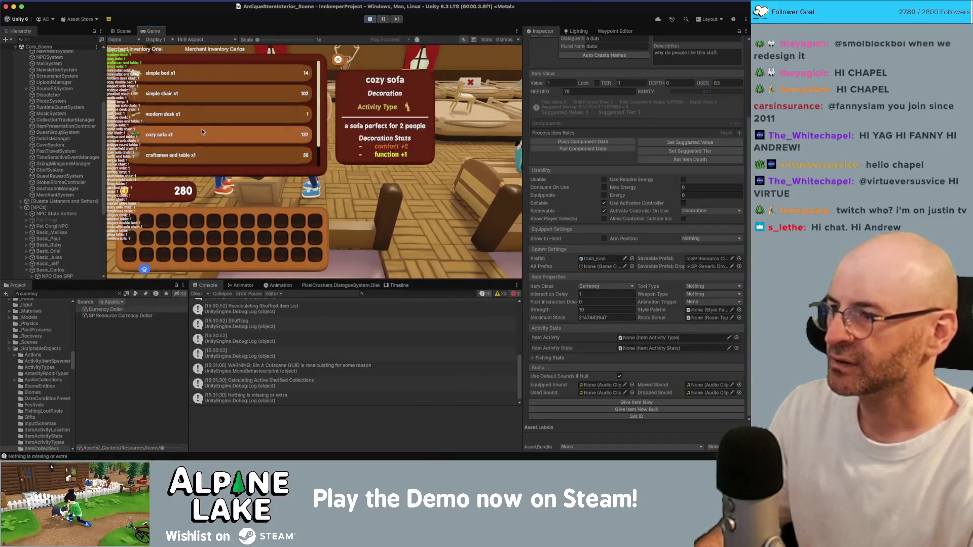
scroll(202, 133, down, 1)
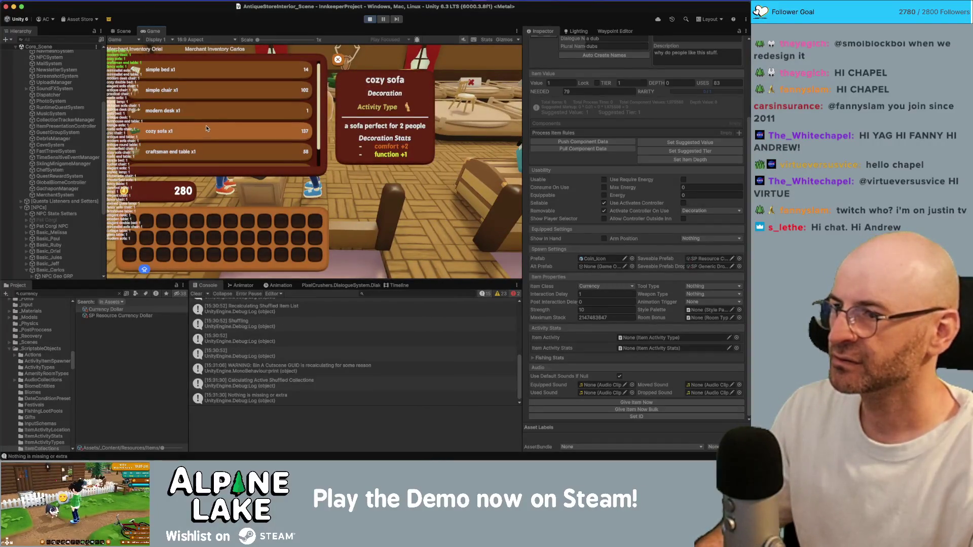
click(207, 114)
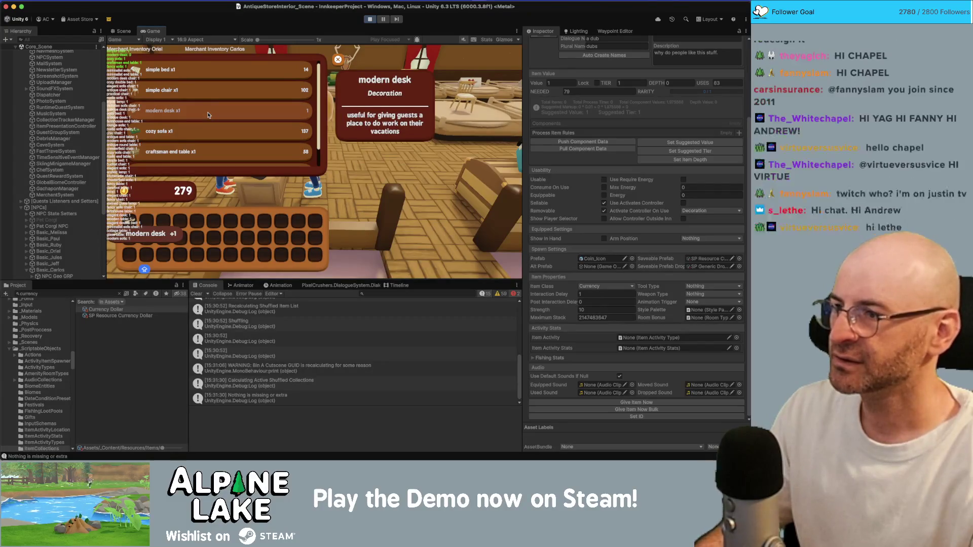
click(172, 118)
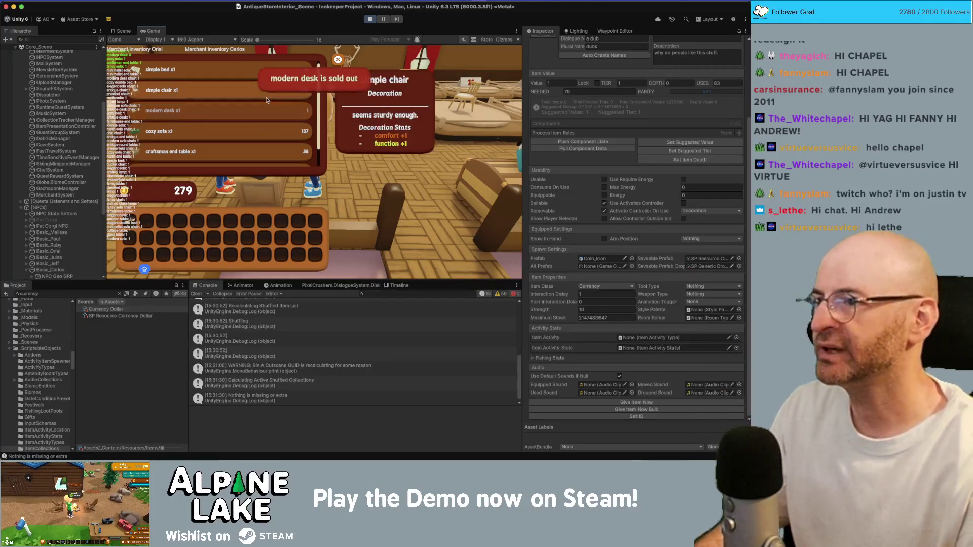
click(231, 90)
click(231, 69)
double_click(238, 133)
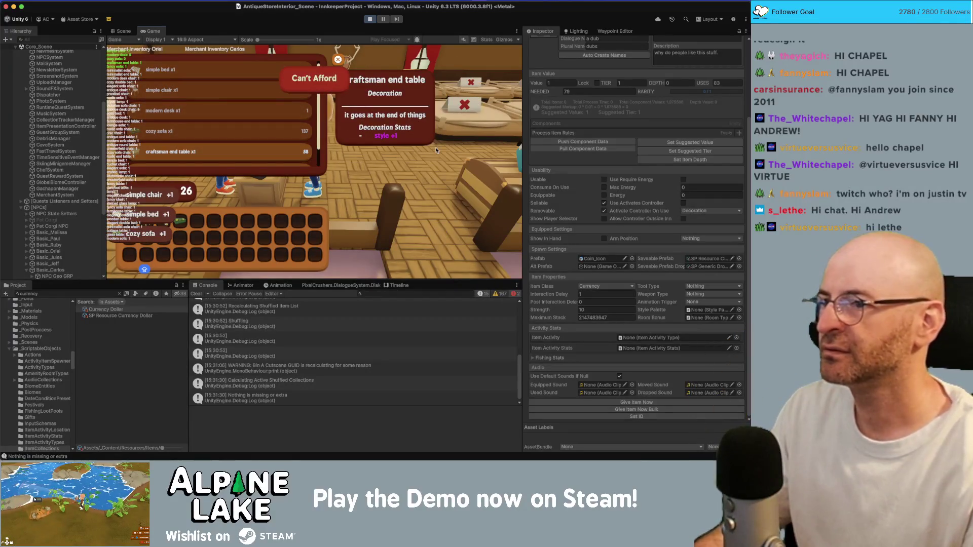
key(Escape)
key(a)
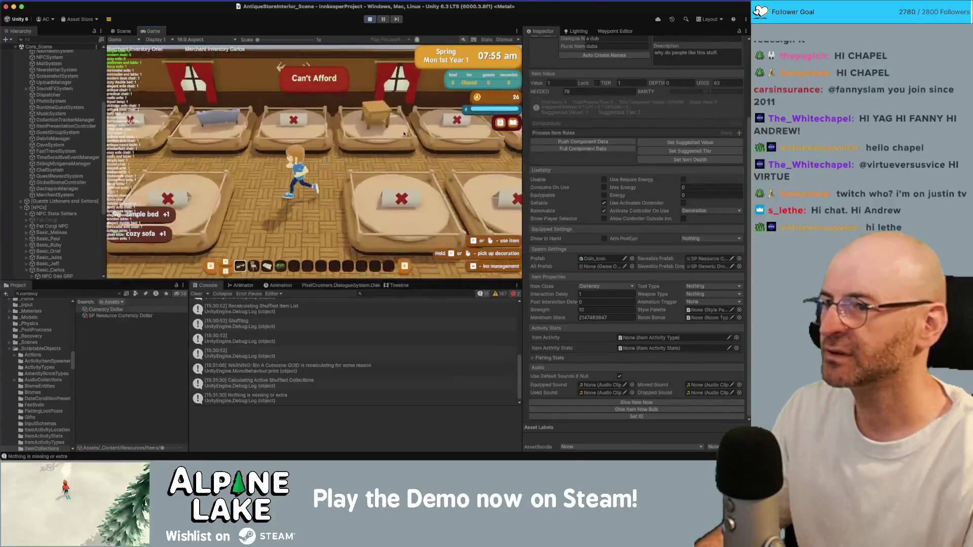
Top up coins and buy the craftsman end table from Oriel's shop.
key(e)
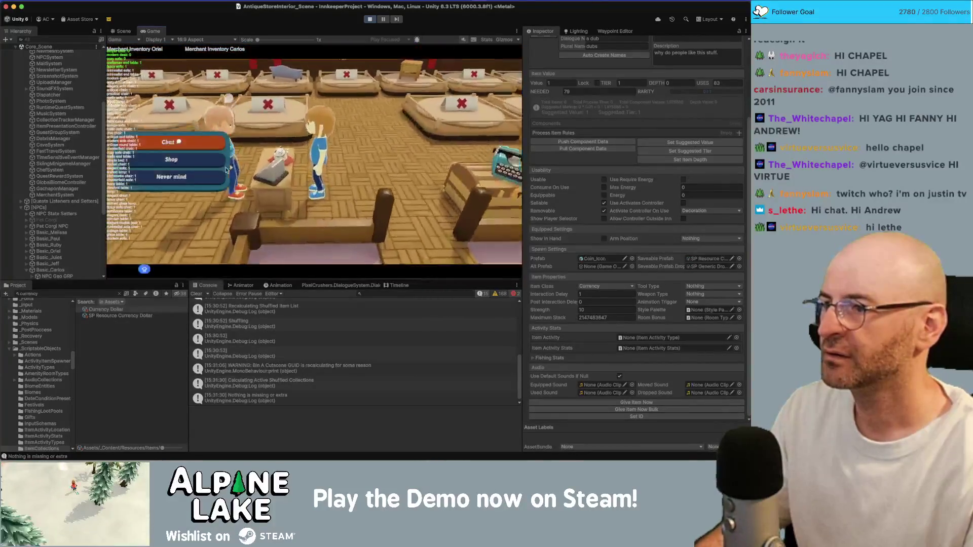
click(230, 178)
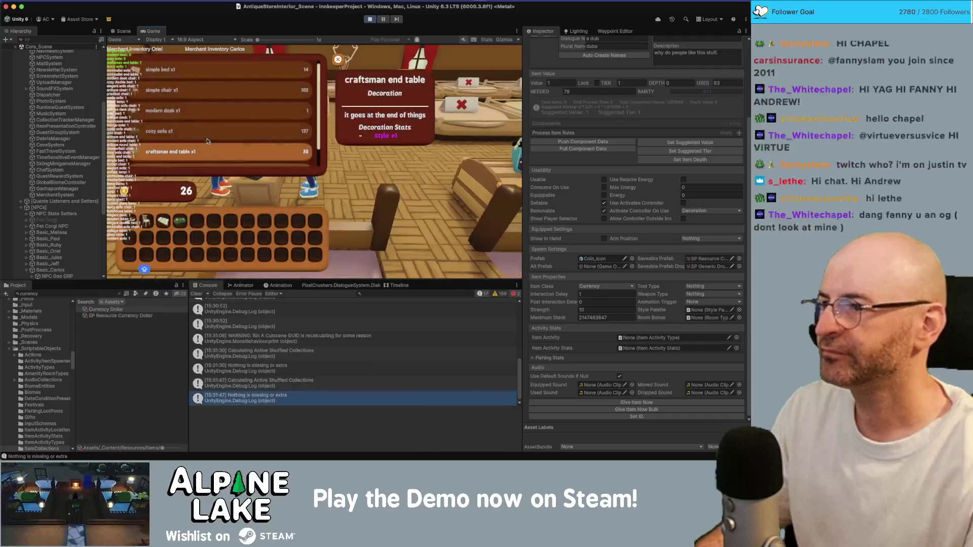
click(243, 154)
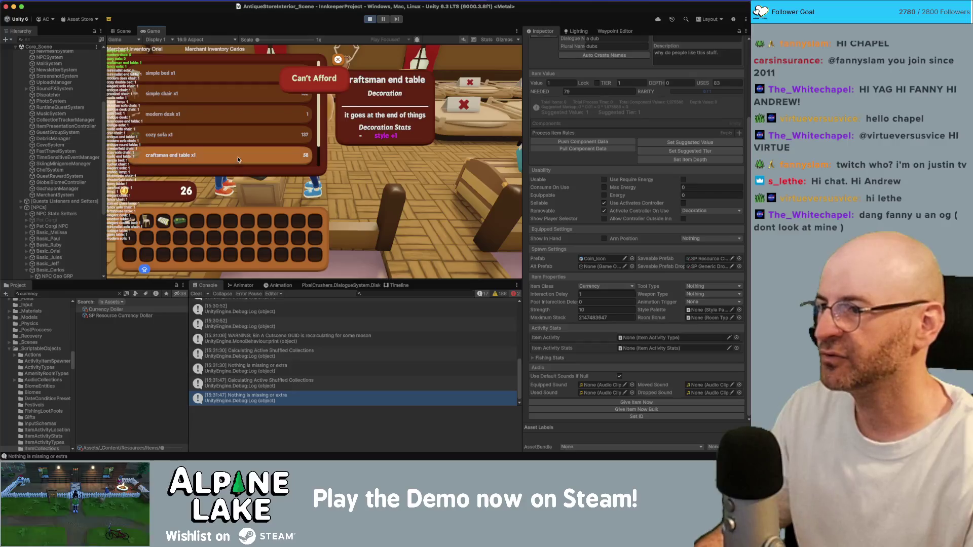
key(Escape)
click(588, 402)
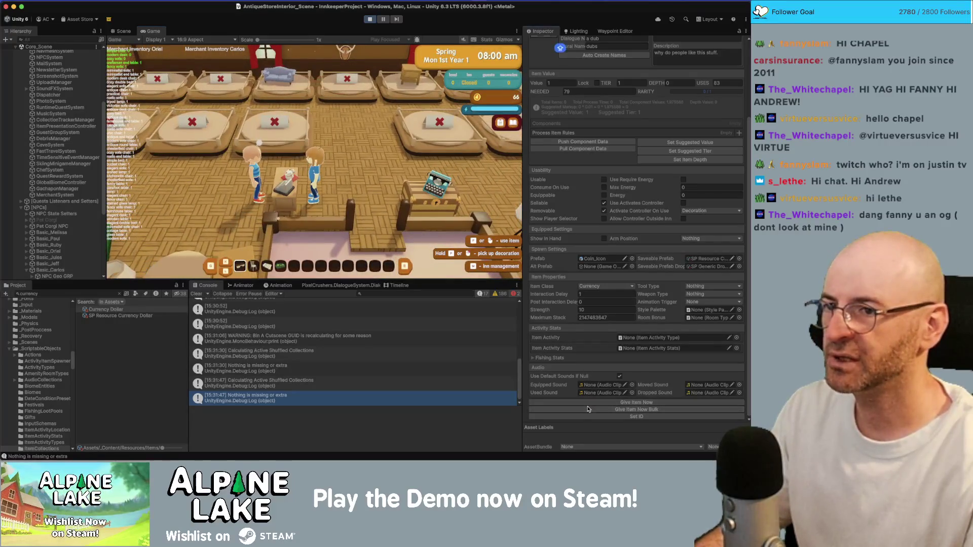
key(e)
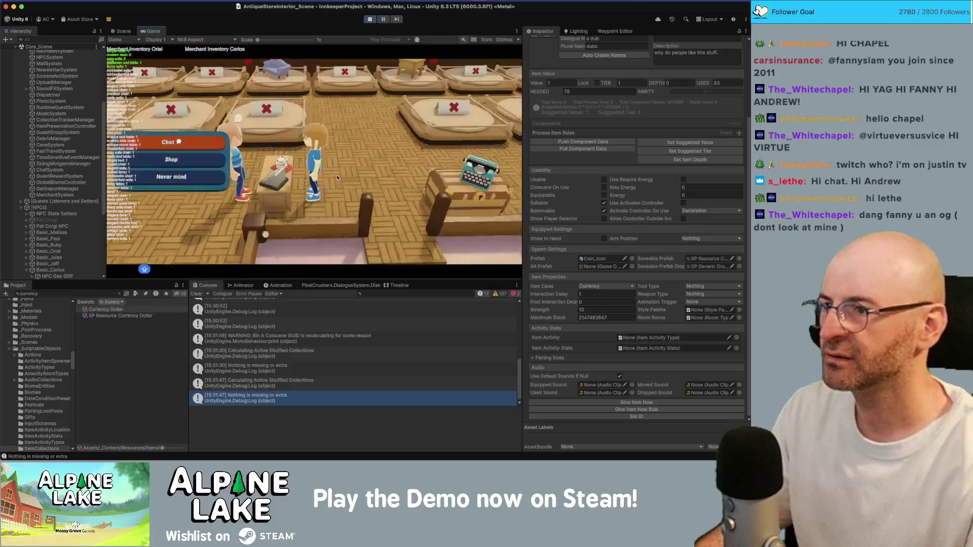
click(199, 145)
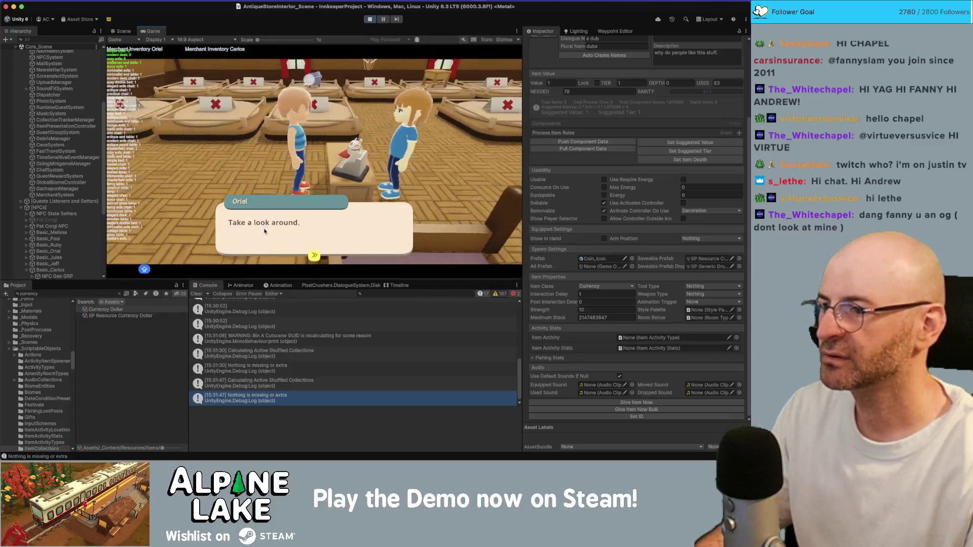
click(264, 231)
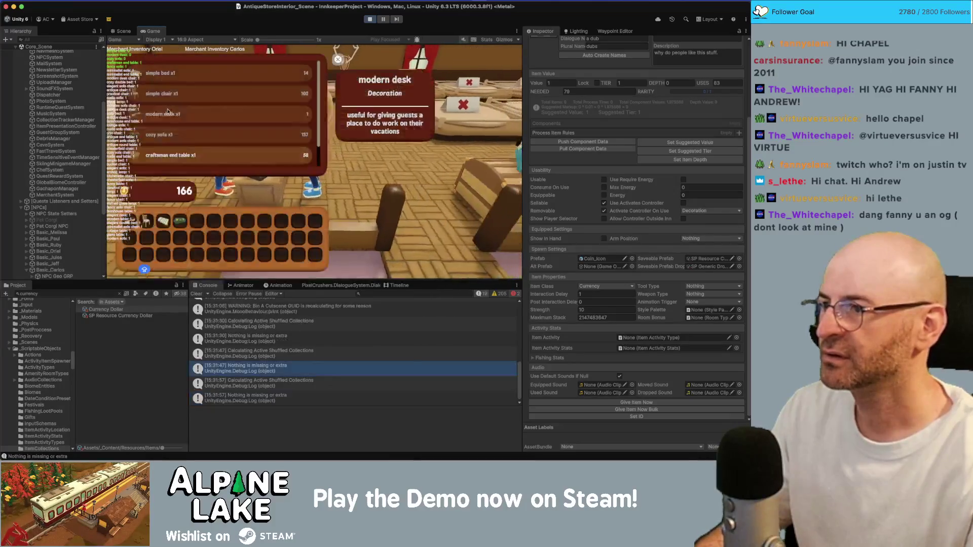
click(193, 131)
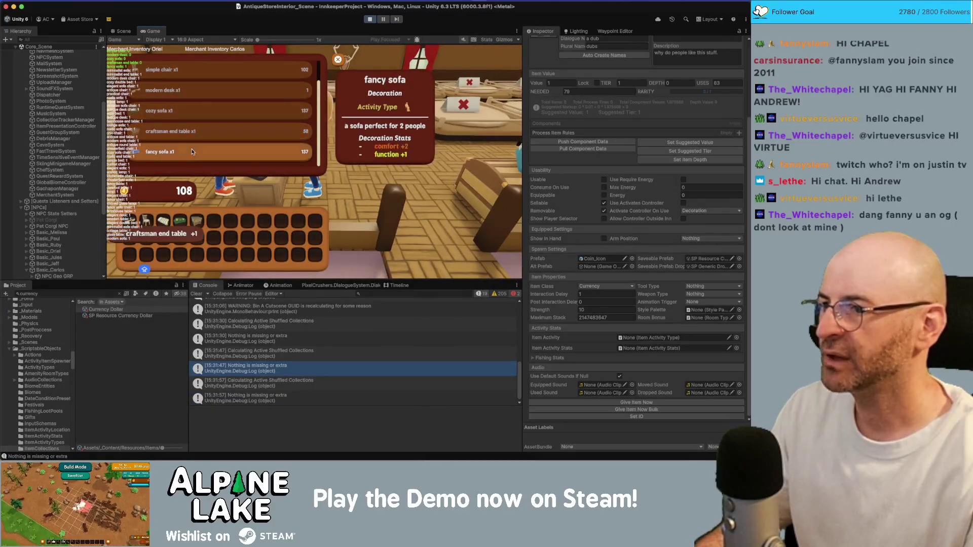
click(193, 152)
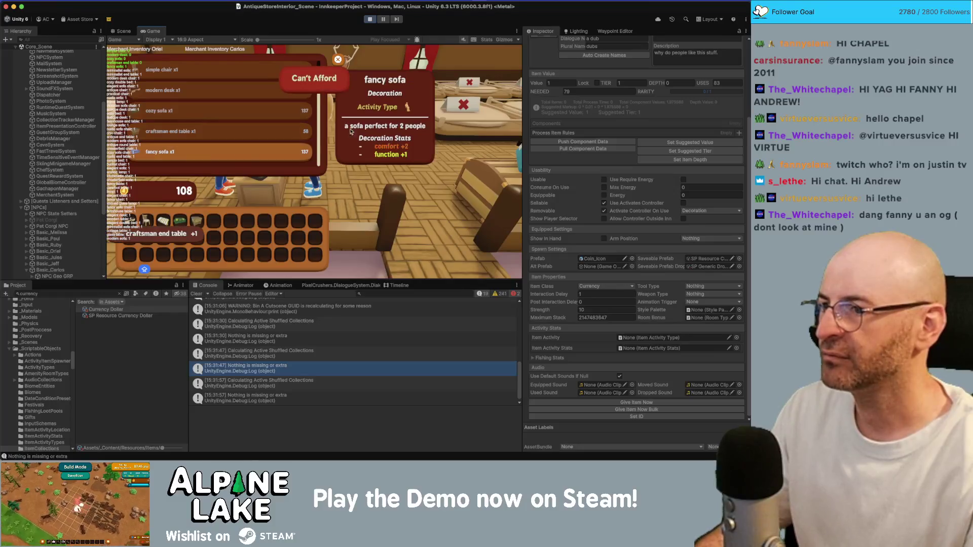
Add more coins, buy the fancy sofa, then browse the shop once more and close it.
click(590, 412)
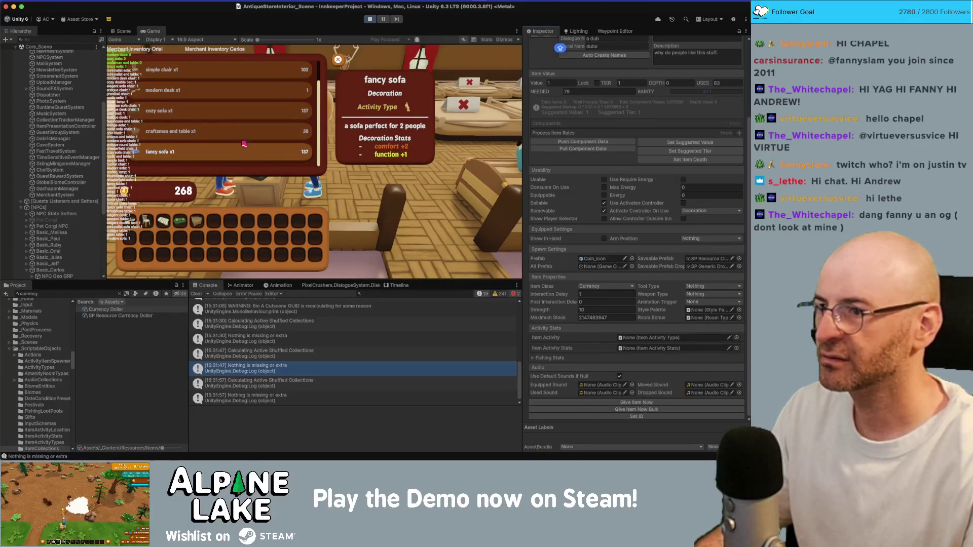
click(268, 152)
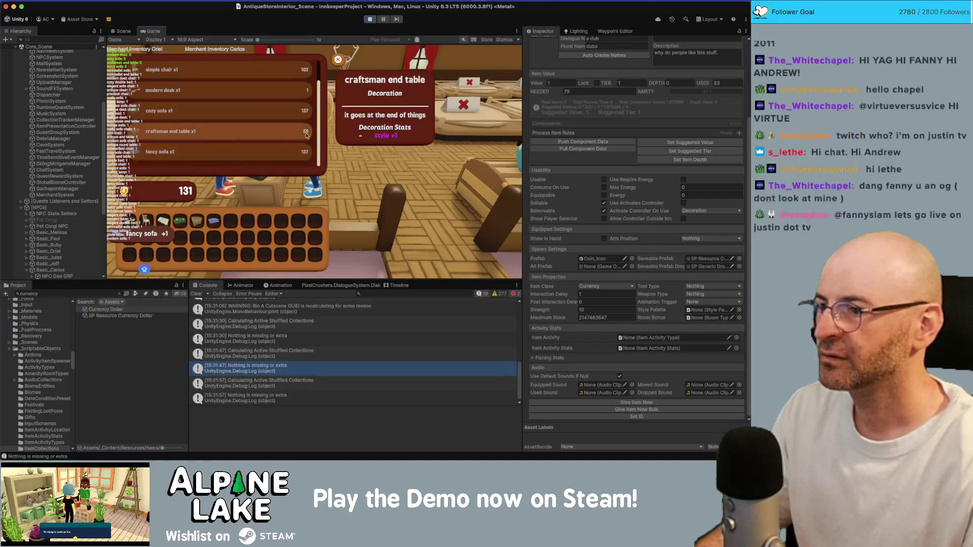
key(Escape)
click(357, 149)
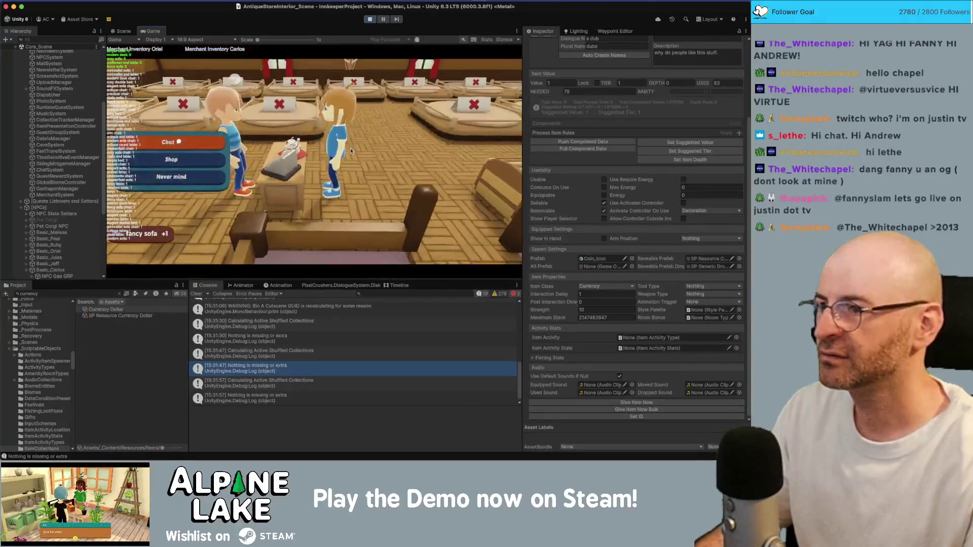
click(205, 140)
click(205, 140)
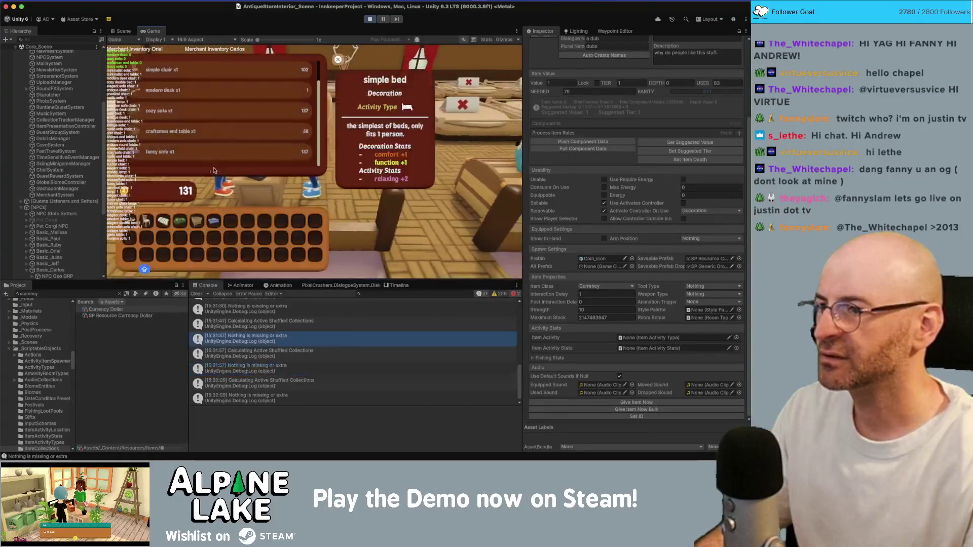
scroll(253, 128, down, 3)
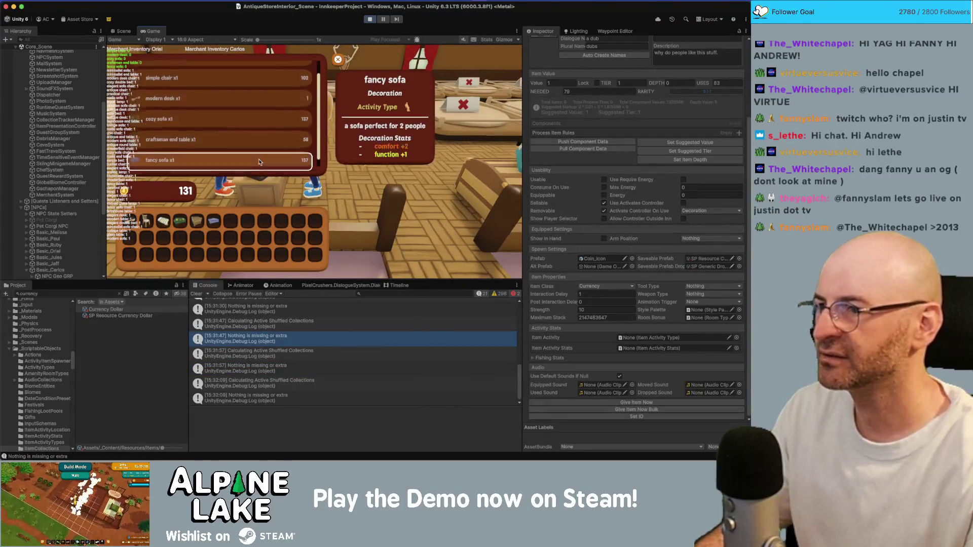
scroll(261, 130, up, 4)
key(Escape)
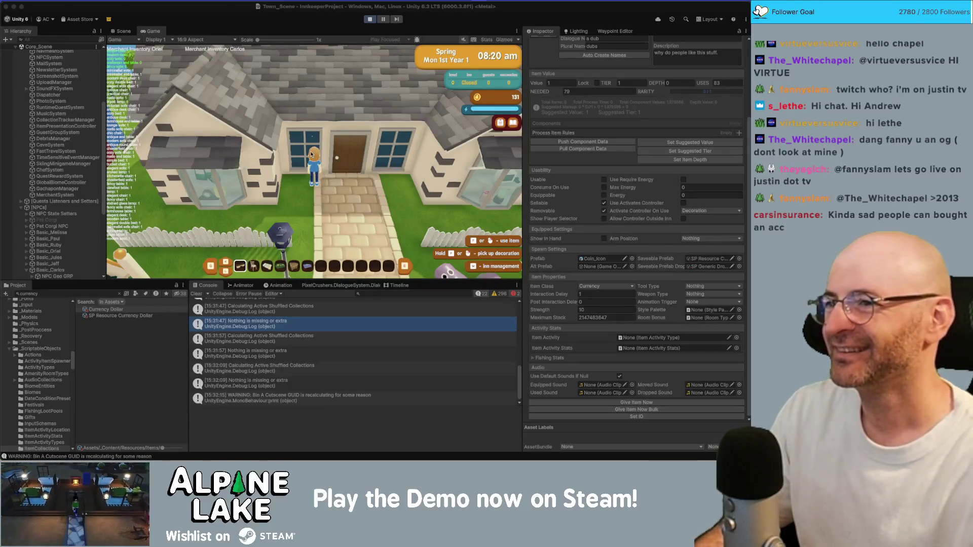
Stop the test run with Cmd+P to exit Play mode.
key(super+p)
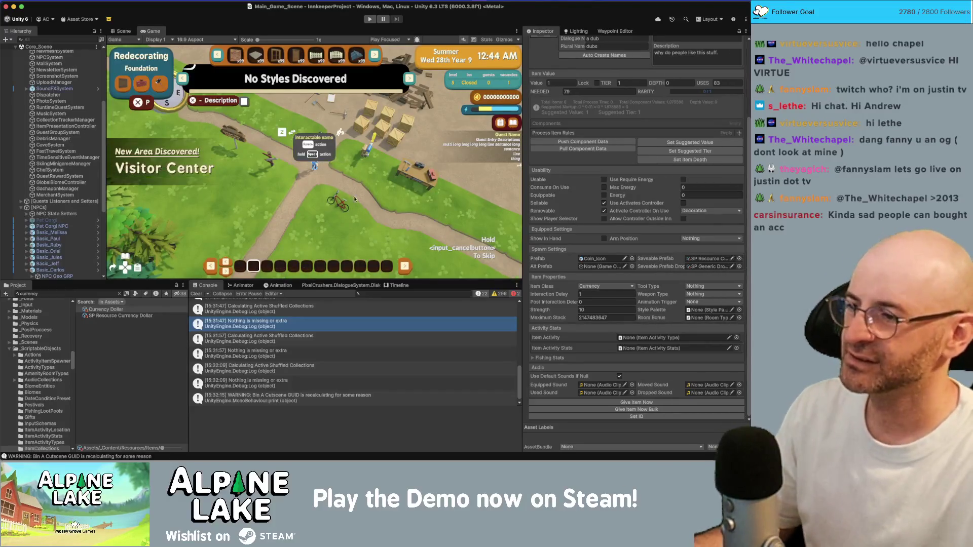
Collapse the [NPCs] group and clear the 'currency' search so the Items folder shows Currency Dollar.
click(20, 208)
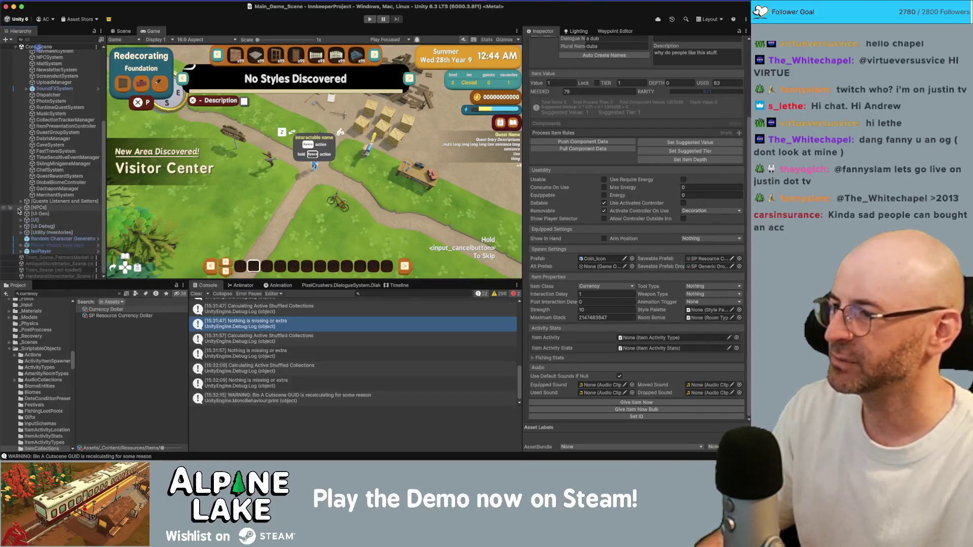
click(49, 294)
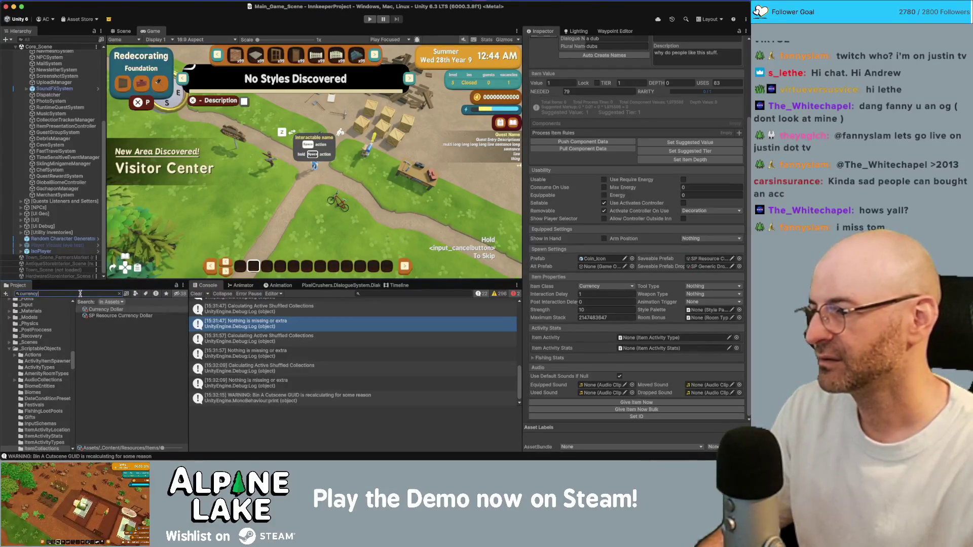
key(BackSpace)
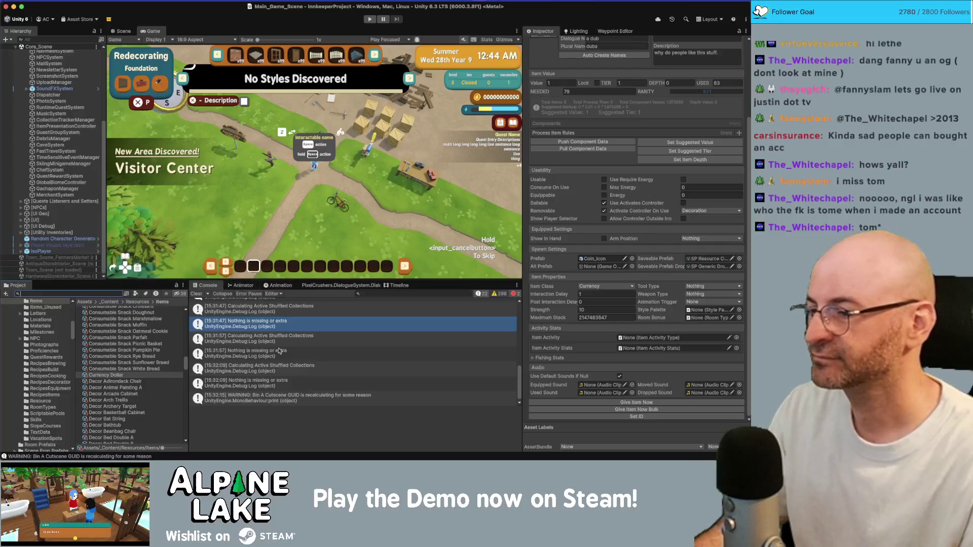
scroll(279, 357, up, 5)
scroll(268, 350, down, 5)
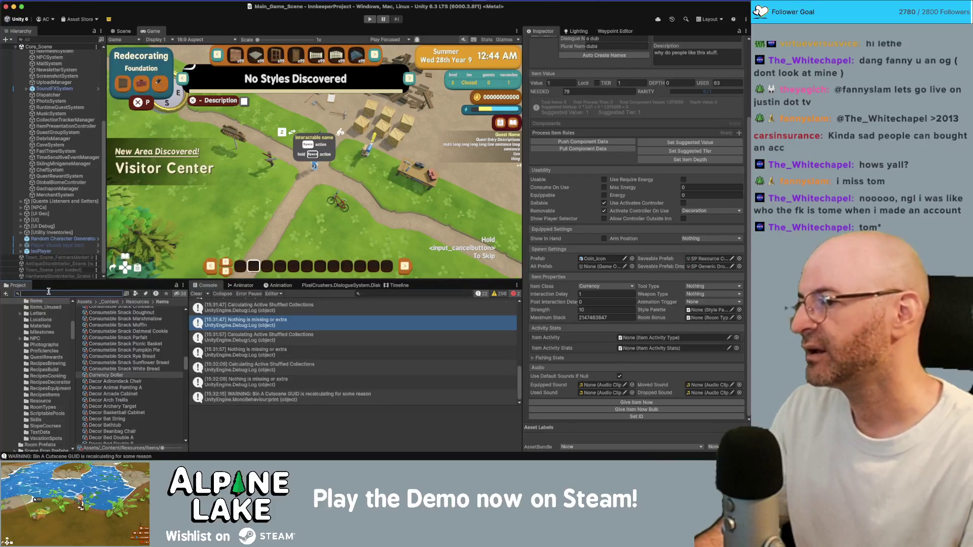
In the Dialogue System editor, search conversations for 'oriel' and open Basic/Oriel/Start.
click(366, 287)
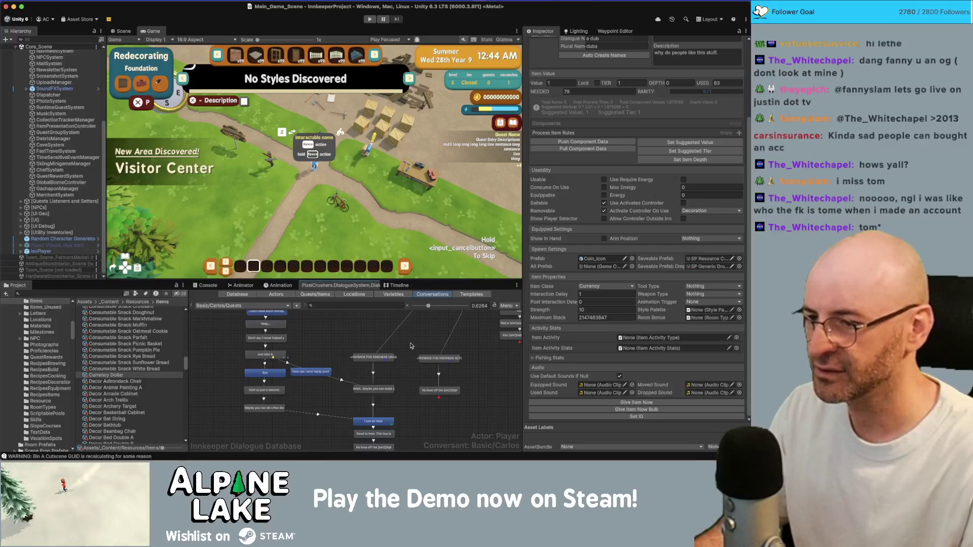
click(265, 355)
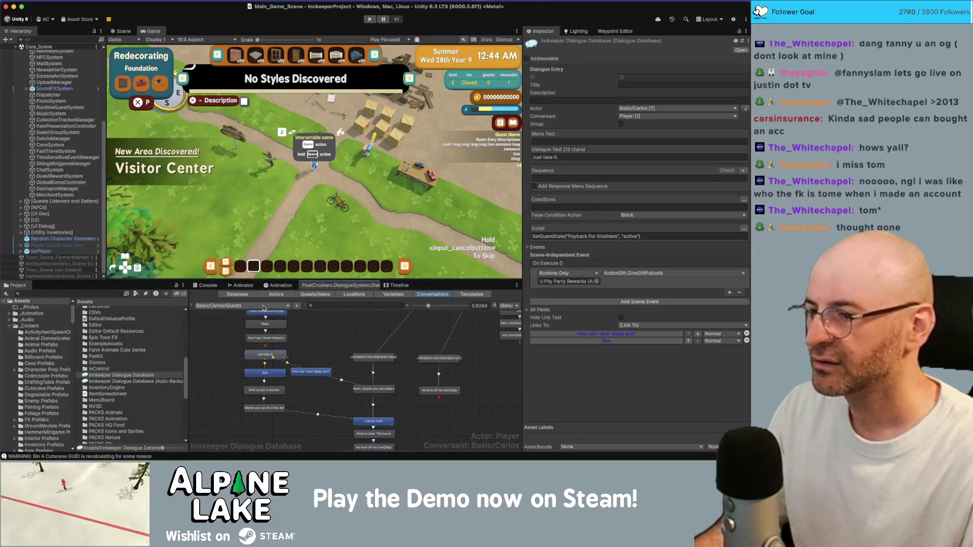
click(285, 306)
click(334, 305)
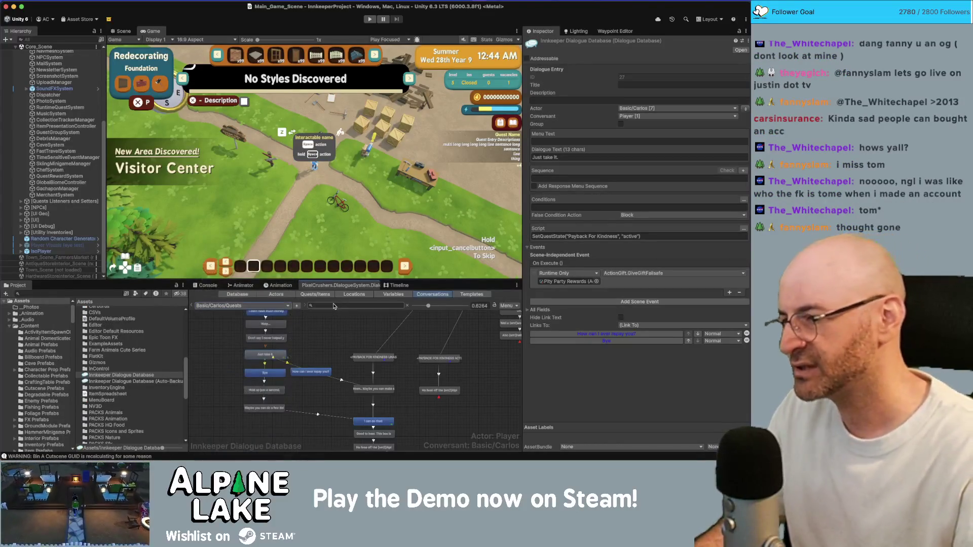
text(oriel)
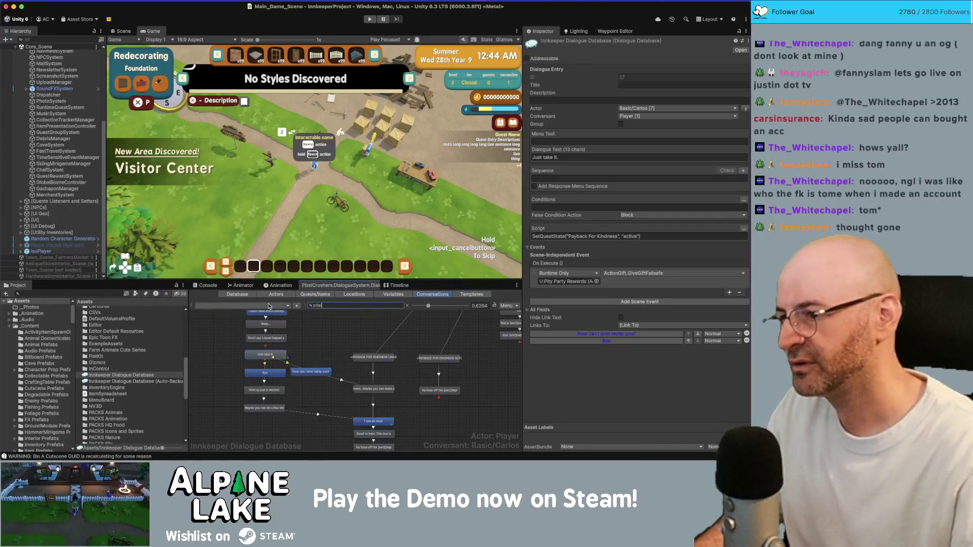
click(269, 306)
mouse_move(269, 318)
mouse_move(304, 318)
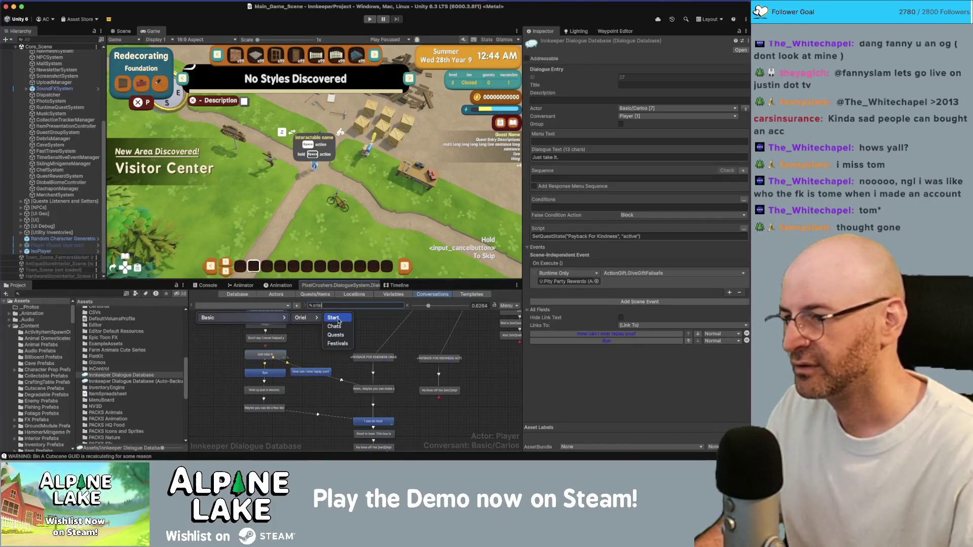
click(338, 320)
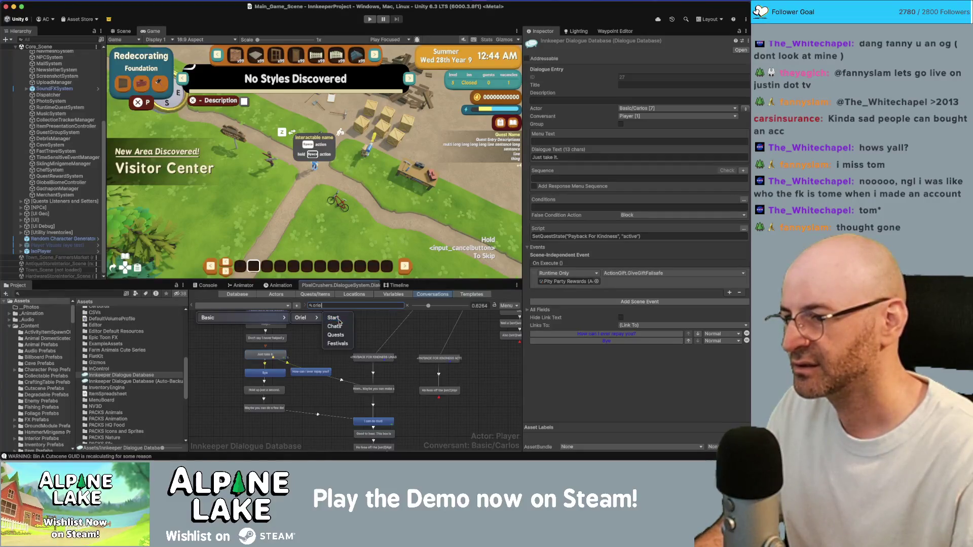
Follow the <chat> entry's link from Oriel's Start conversation into Basic/Oriel/Chats.
click(265, 347)
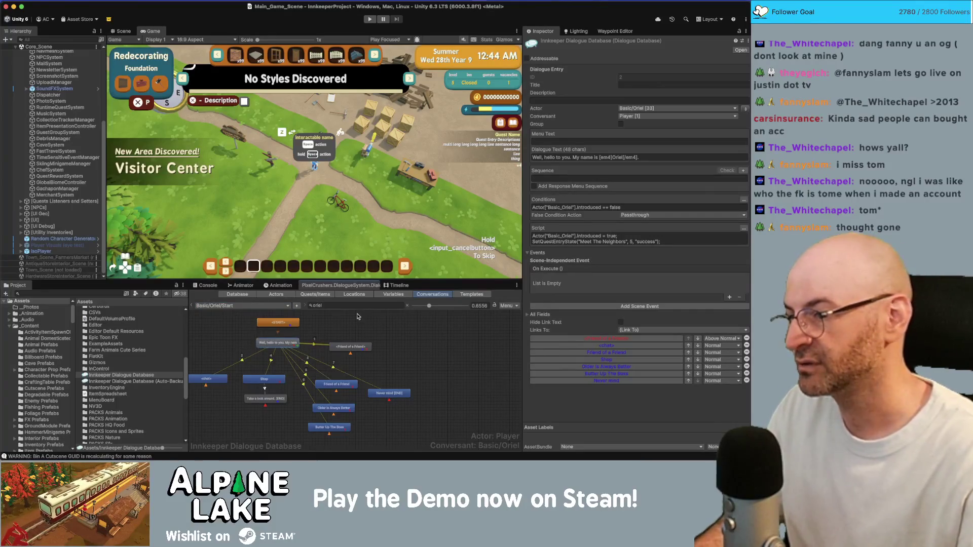
click(392, 334)
drag(442, 360, 460, 357)
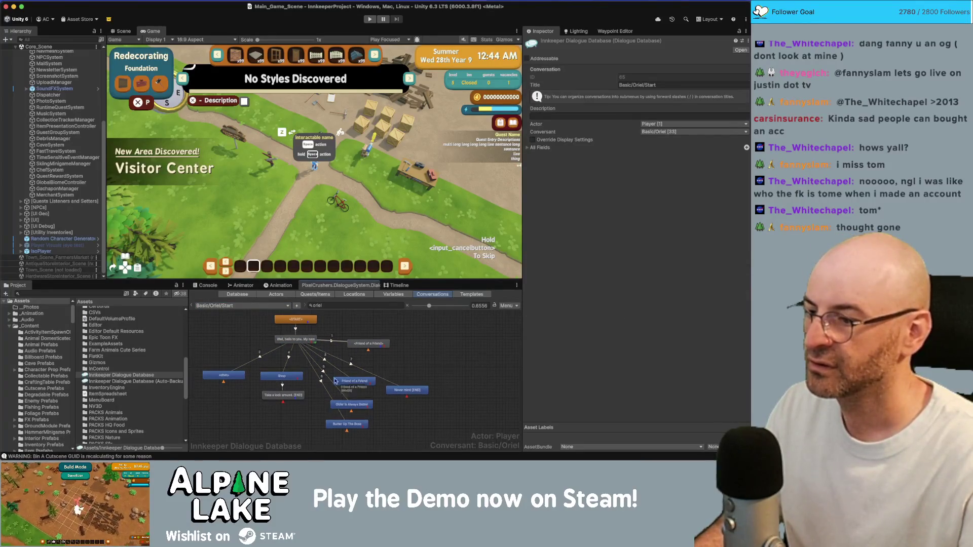
click(240, 380)
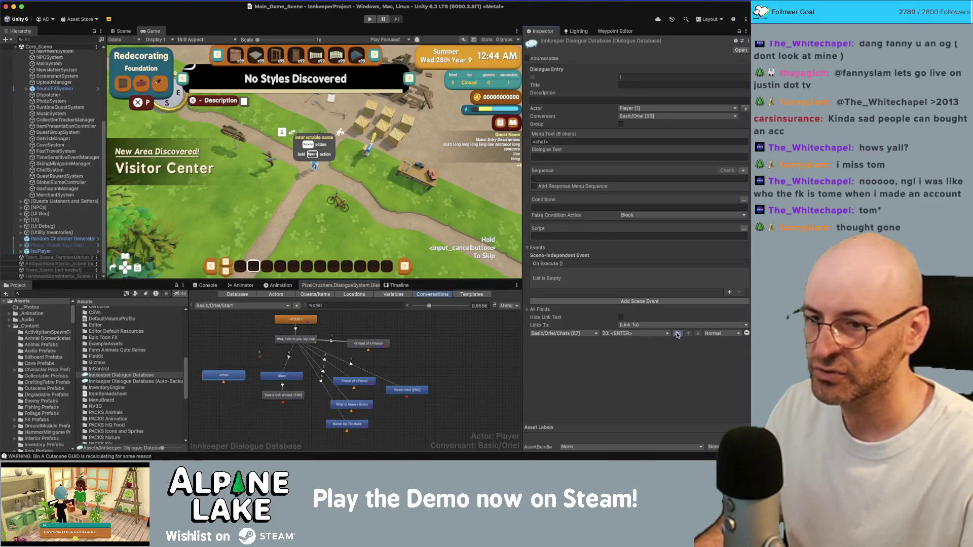
click(677, 334)
Inspect the 'I moved here years ago' entry and the entry nodes' conditions in the Chats graph.
click(340, 345)
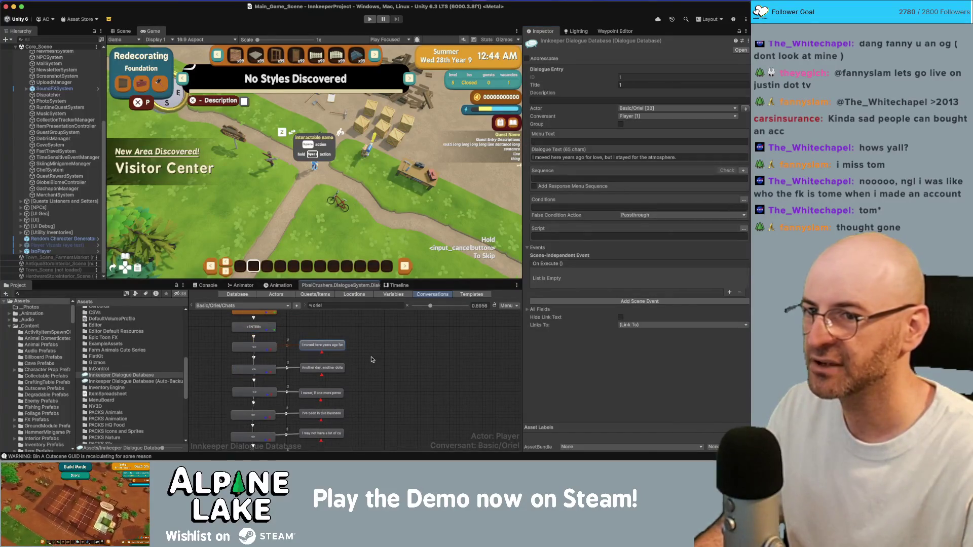
scroll(372, 359, down, 2)
scroll(342, 358, down, 1)
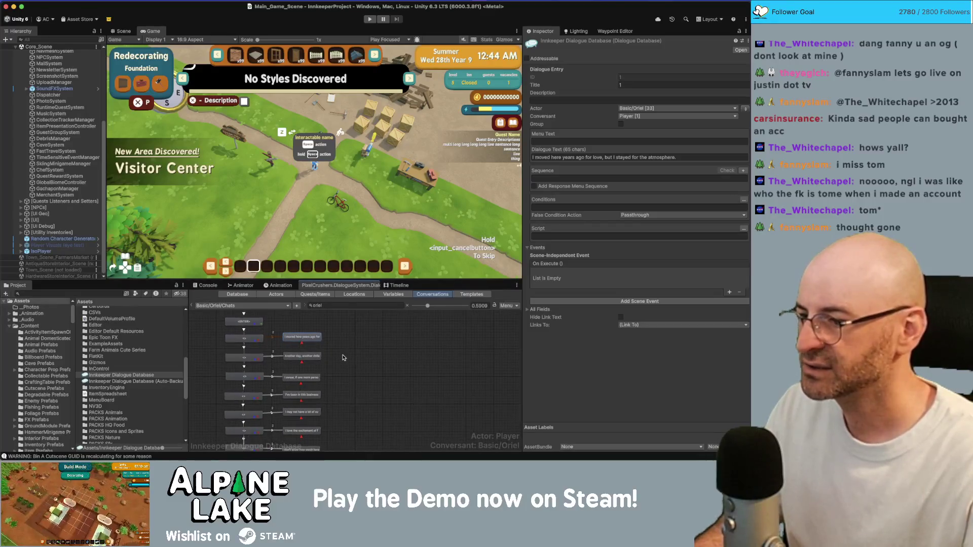
scroll(341, 357, down, 1)
scroll(217, 347, up, 2)
click(244, 340)
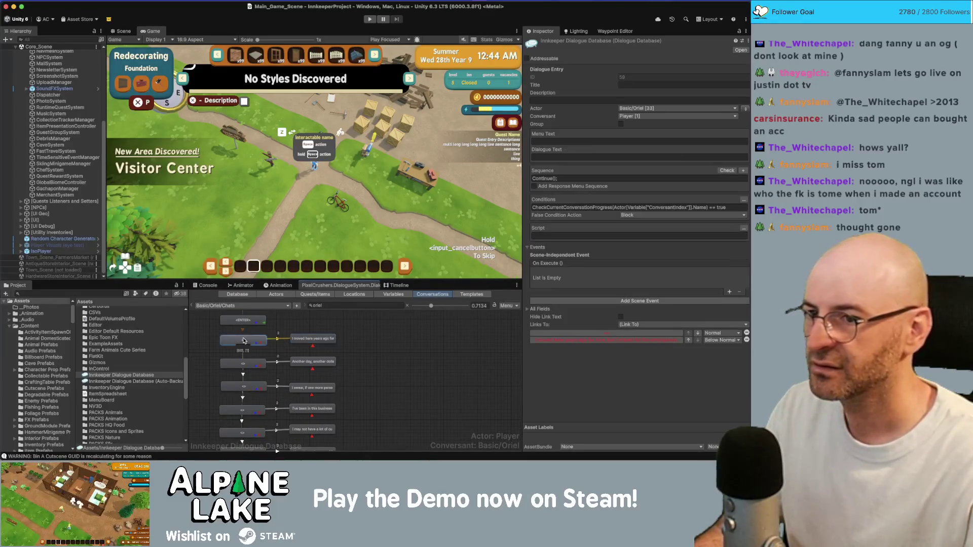
click(247, 364)
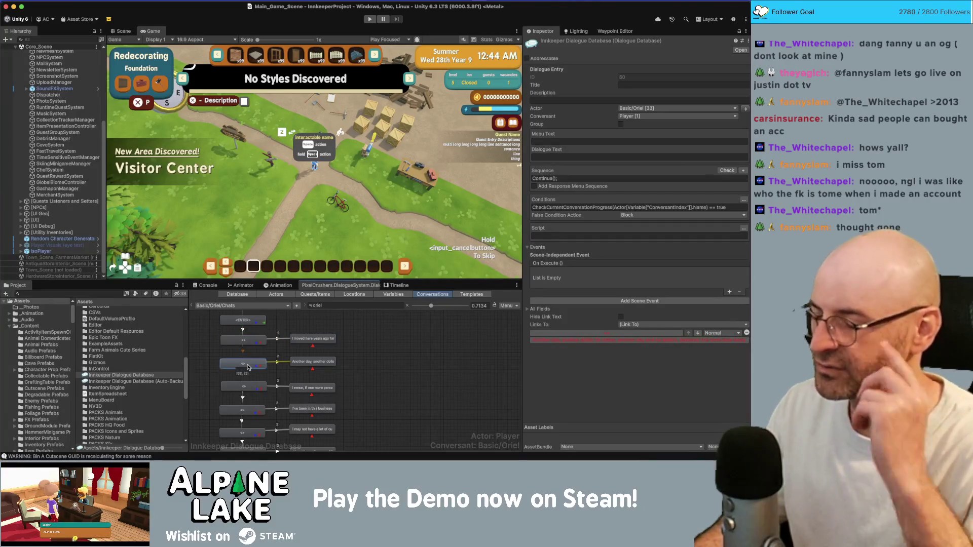
Box-select the column of chat nodes in the Oriel Chats graph.
scroll(247, 370, down, 6)
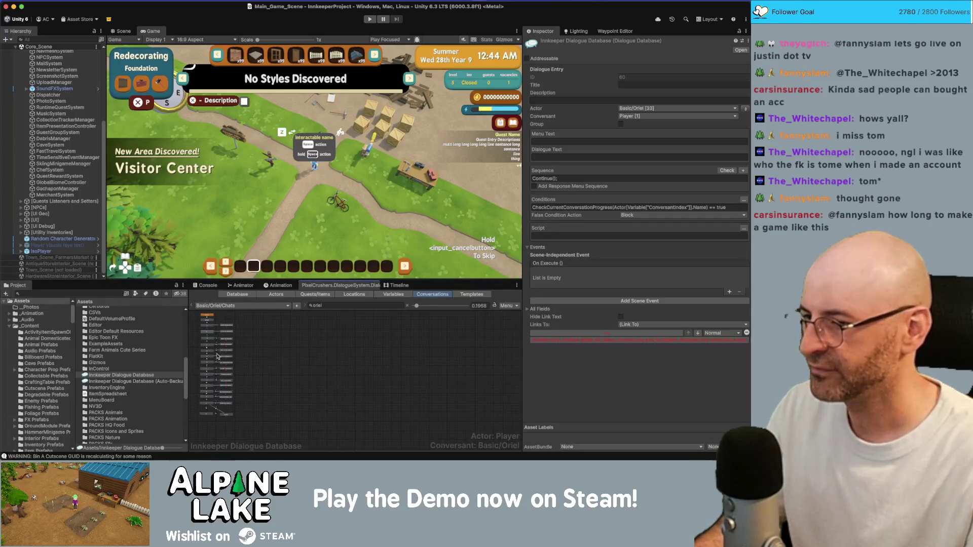
drag(259, 438, 193, 325)
scroll(221, 333, up, 3)
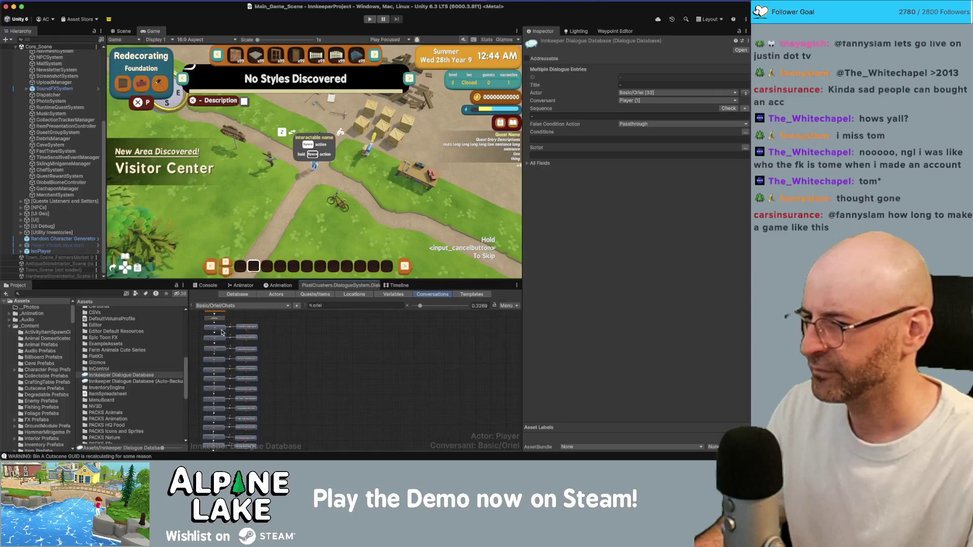
click(214, 329)
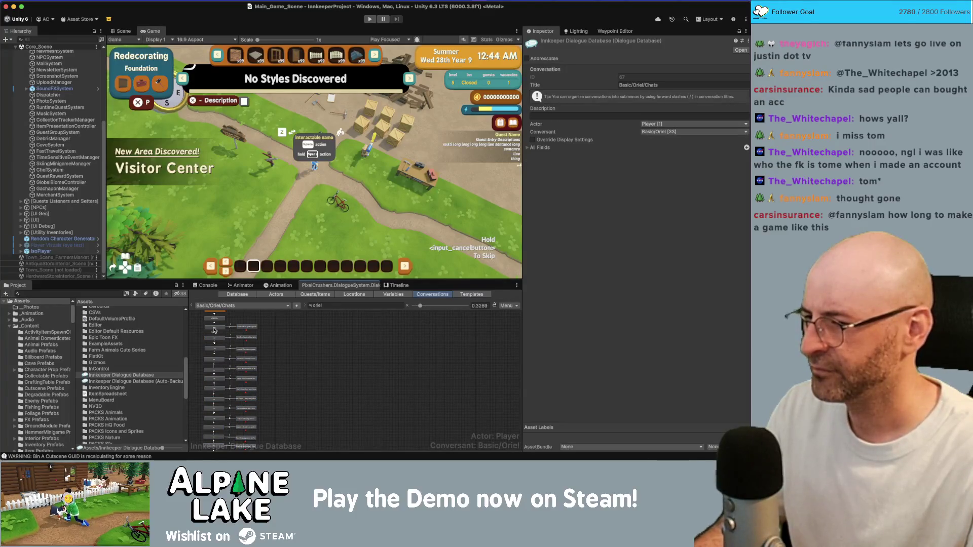
scroll(213, 329, down, 5)
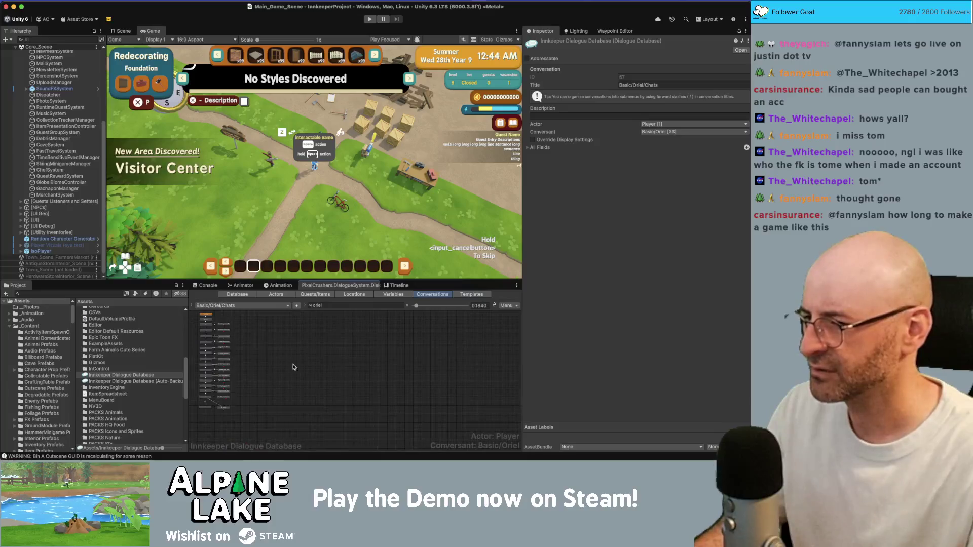
mouse_move(246, 411)
mouse_down()
mouse_move(193, 348)
mouse_move(191, 315)
mouse_move(230, 365)
mouse_up()
scroll(241, 338, up, 5)
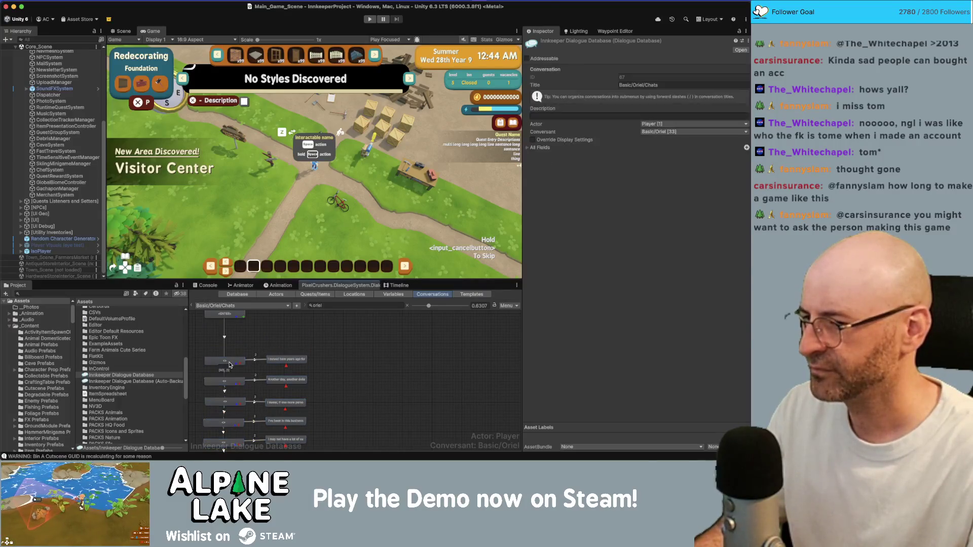
Create a new dialogue node pair in Oriel's Chats graph.
right_click(277, 357)
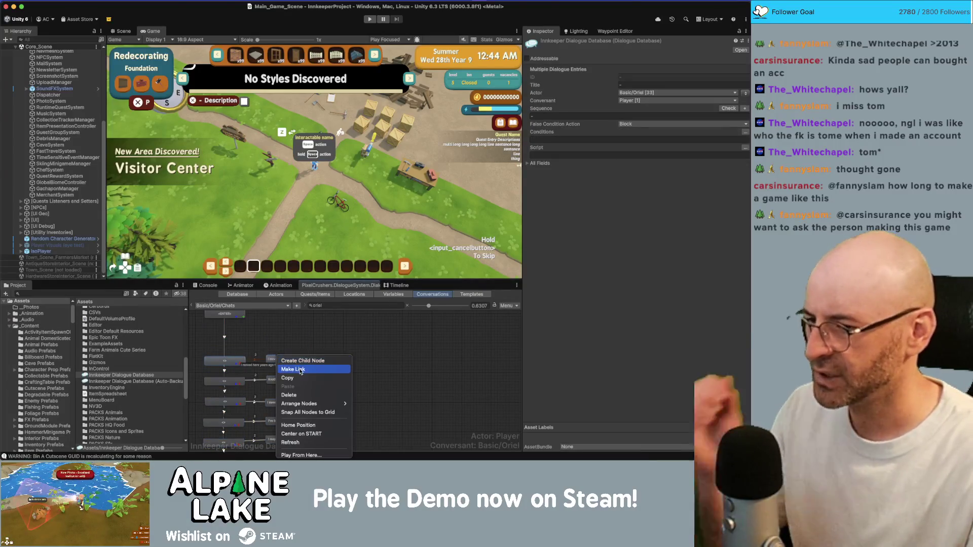
click(248, 339)
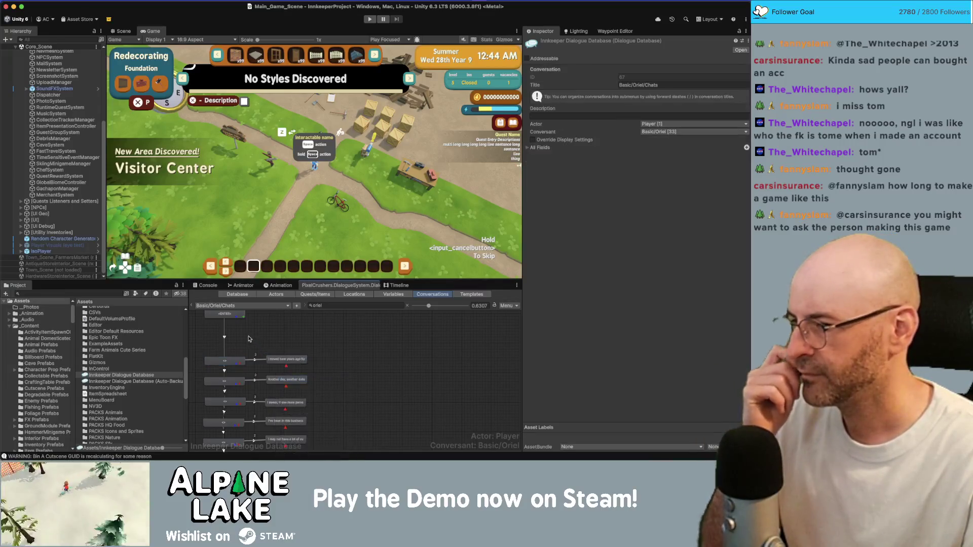
right_click(249, 338)
click(268, 341)
click(230, 347)
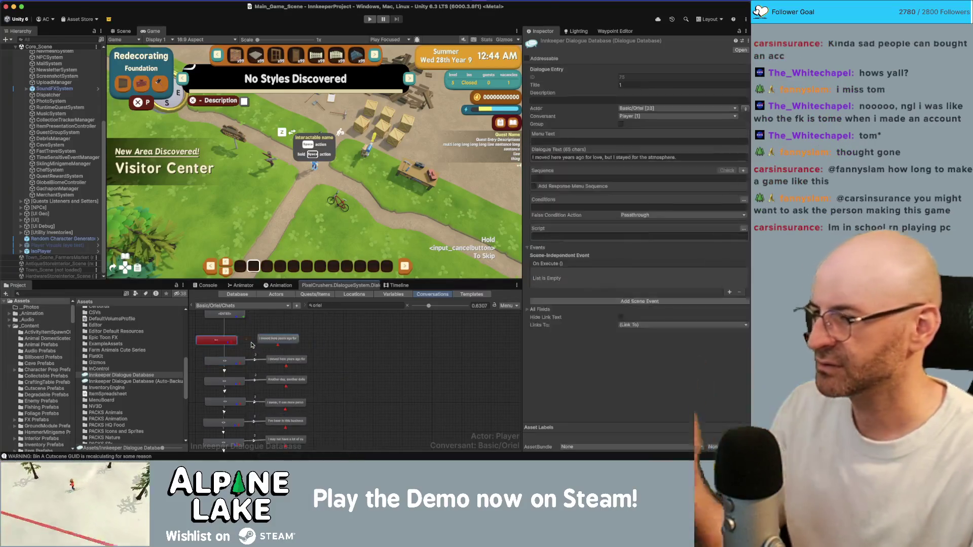
click(218, 343)
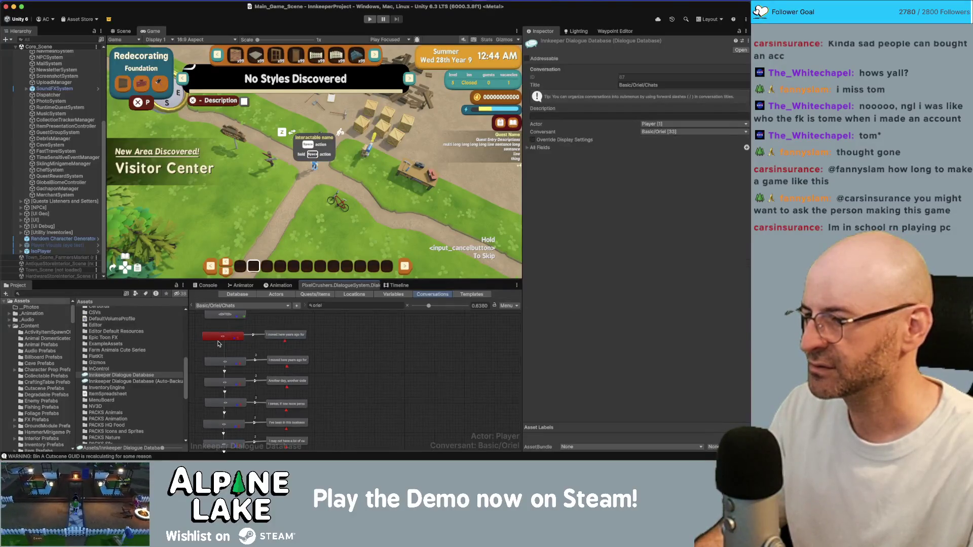
scroll(230, 337, up, 2)
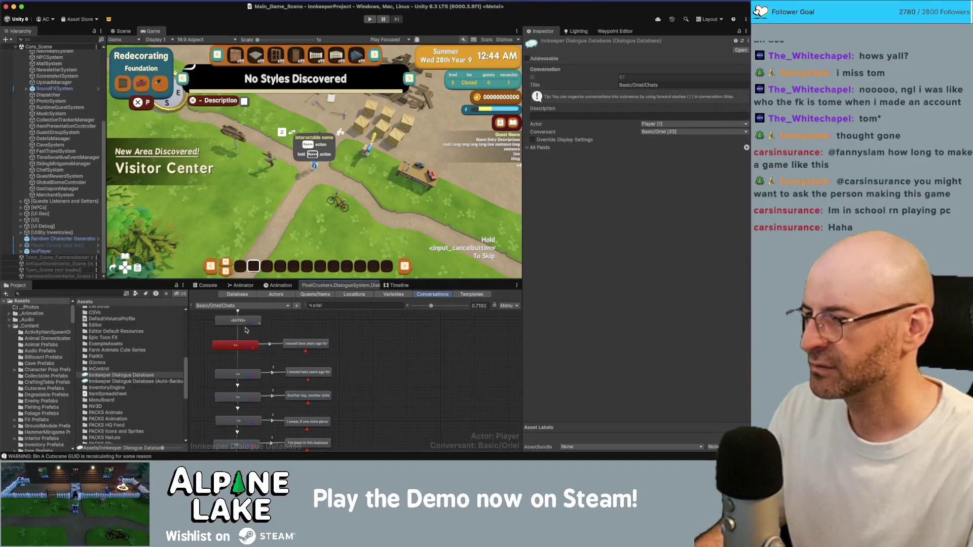
Check the ENTER node's link to the new node and nudge the new node into place.
click(240, 322)
right_click(246, 328)
click(246, 348)
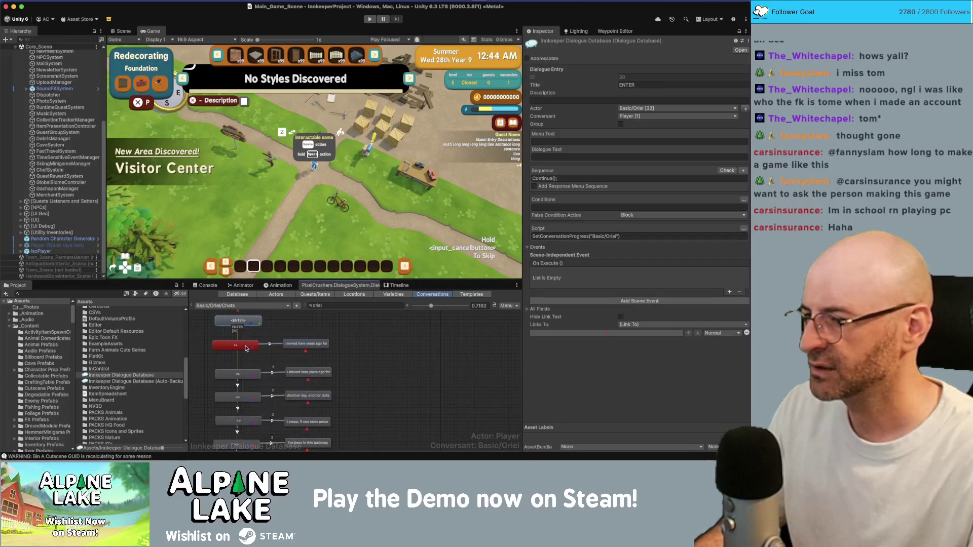
drag(245, 348, 248, 355)
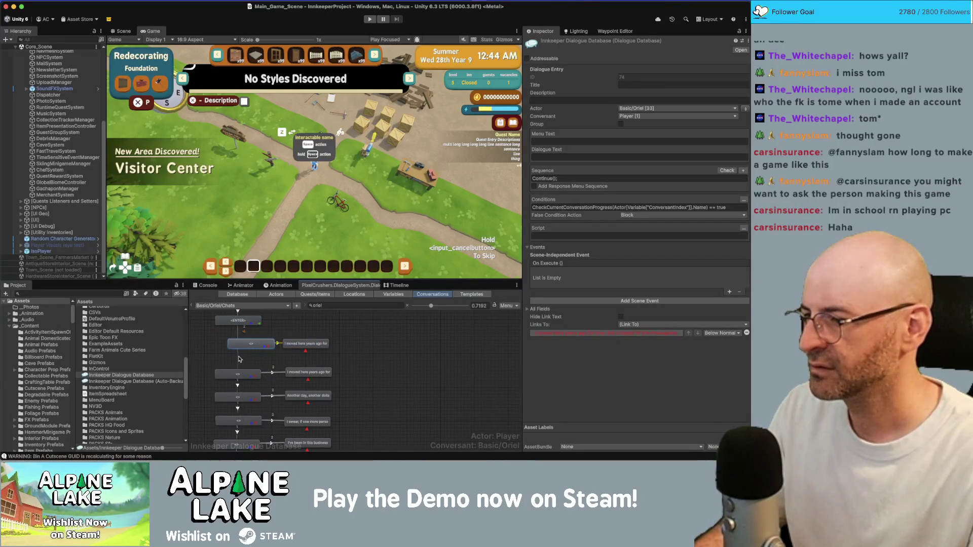
click(240, 359)
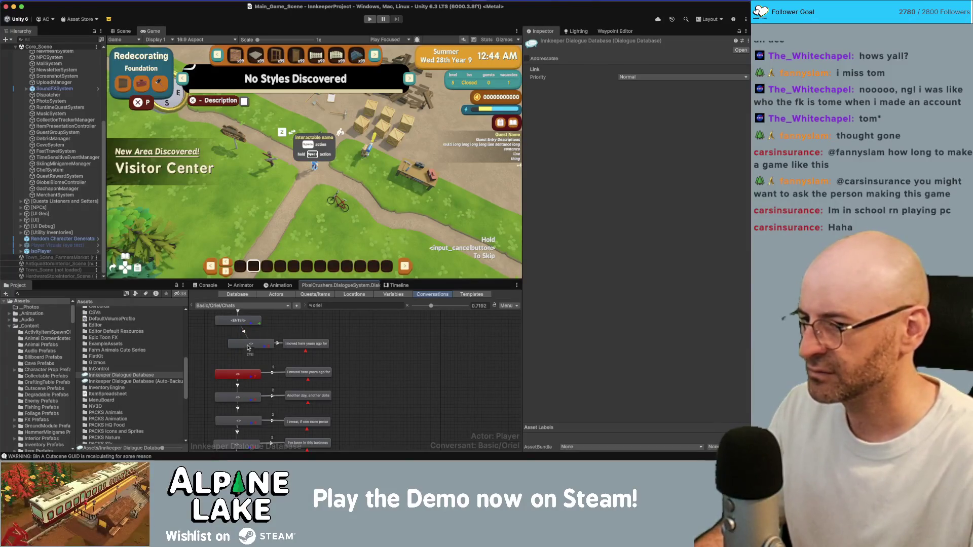
drag(248, 348, 236, 350)
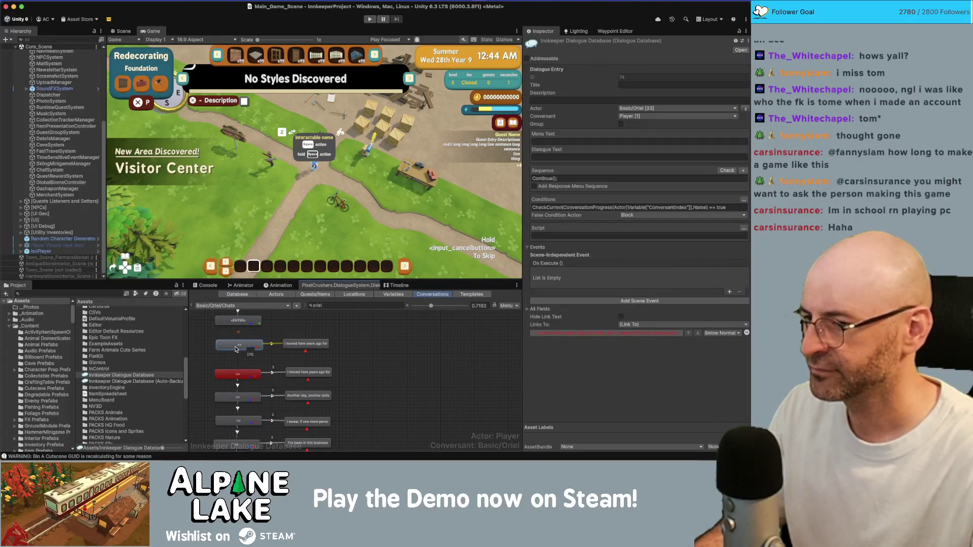
Link the upper dialogue node to the red node with Make Link and verify both nodes' links.
right_click(235, 349)
click(274, 357)
click(242, 376)
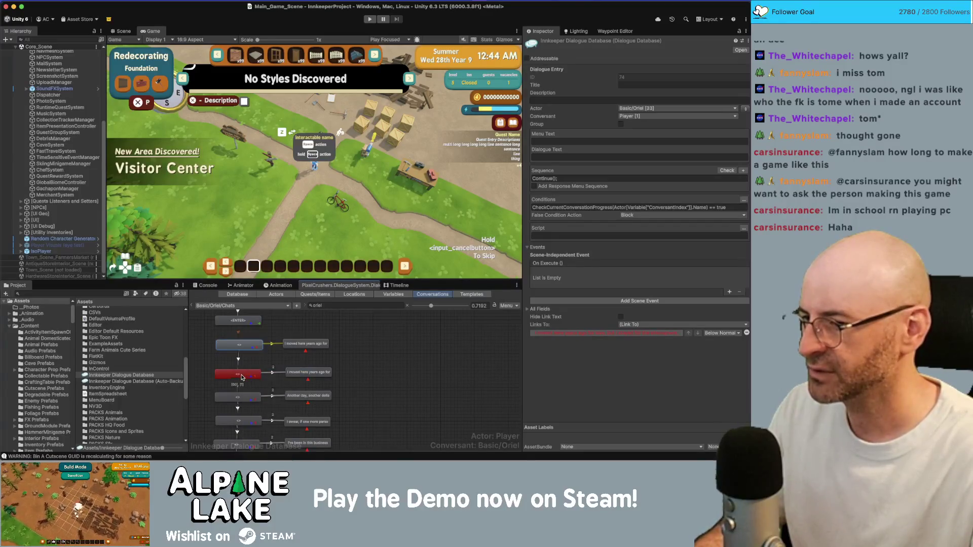
click(242, 377)
click(242, 348)
click(245, 378)
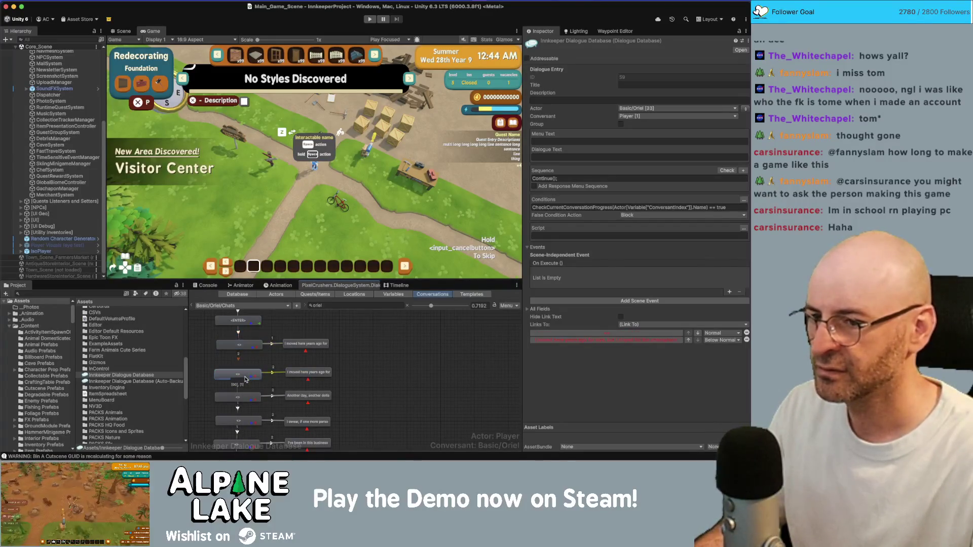
click(246, 348)
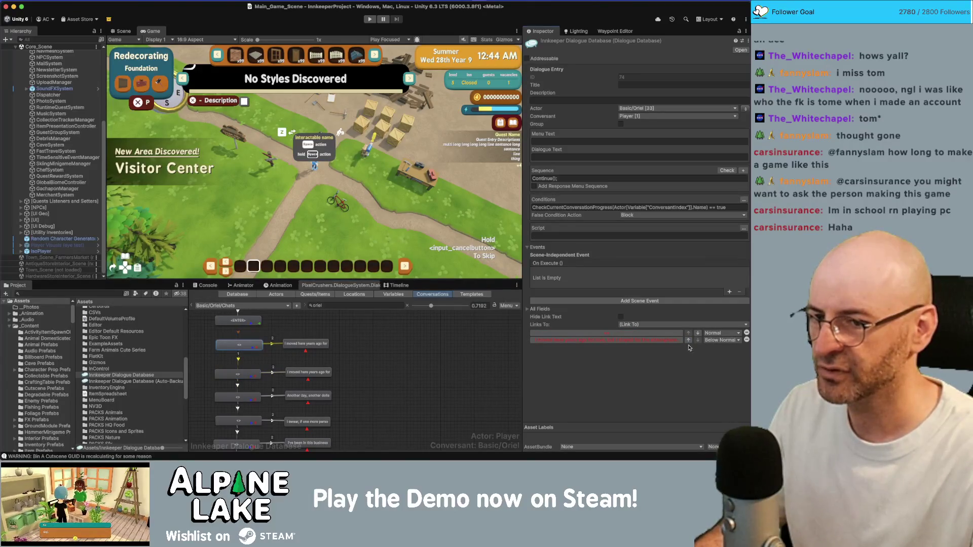
click(236, 374)
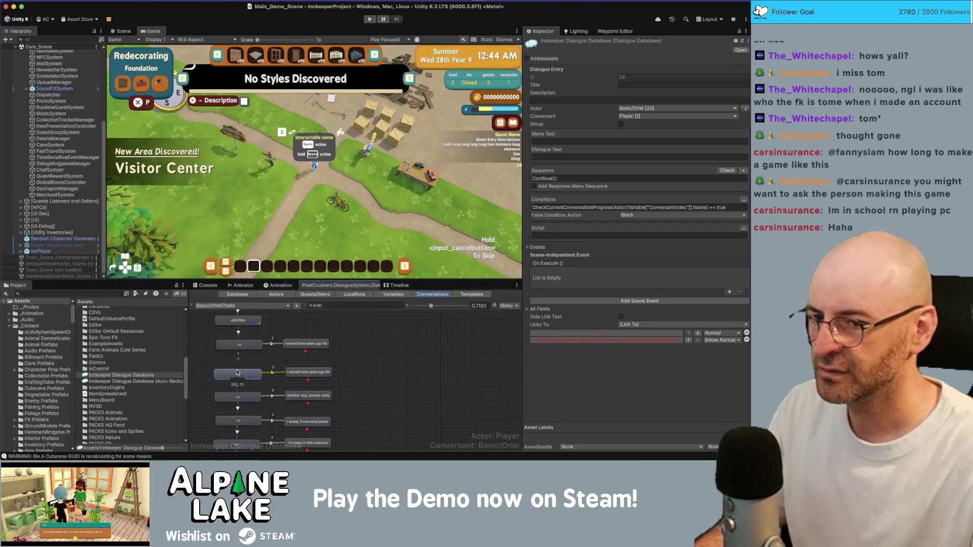
click(239, 344)
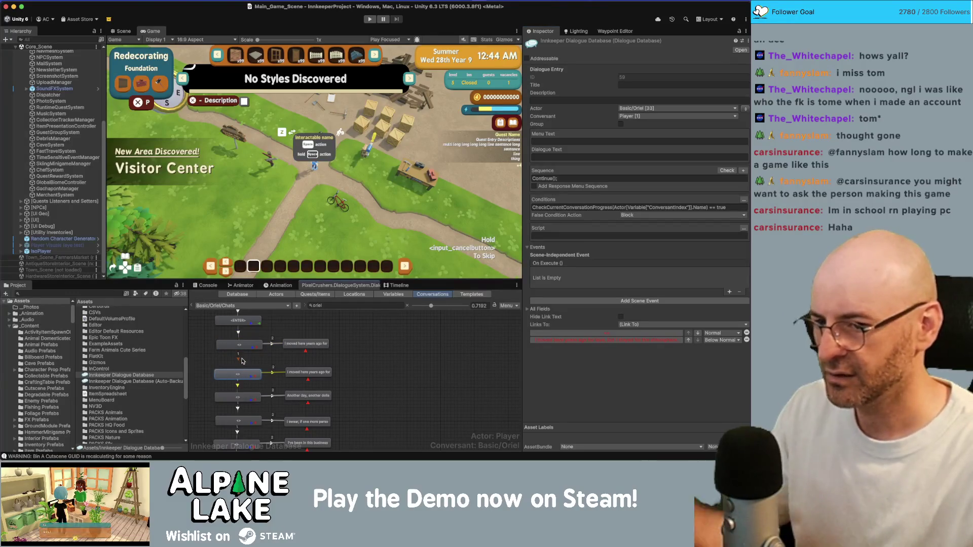
click(303, 341)
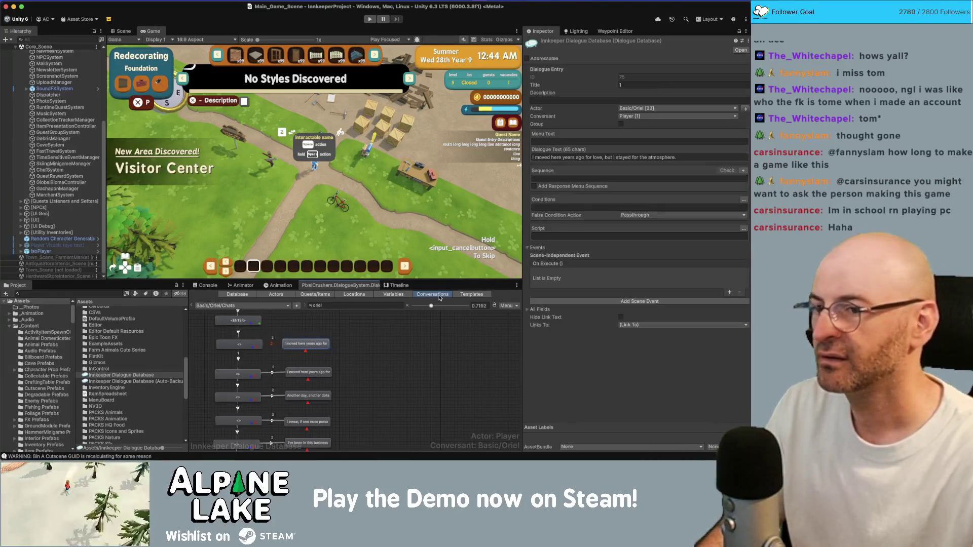
Replace Oriel's 'I moved here years ago' line with 'Have you been to the local antique shop yet?'.
click(318, 361)
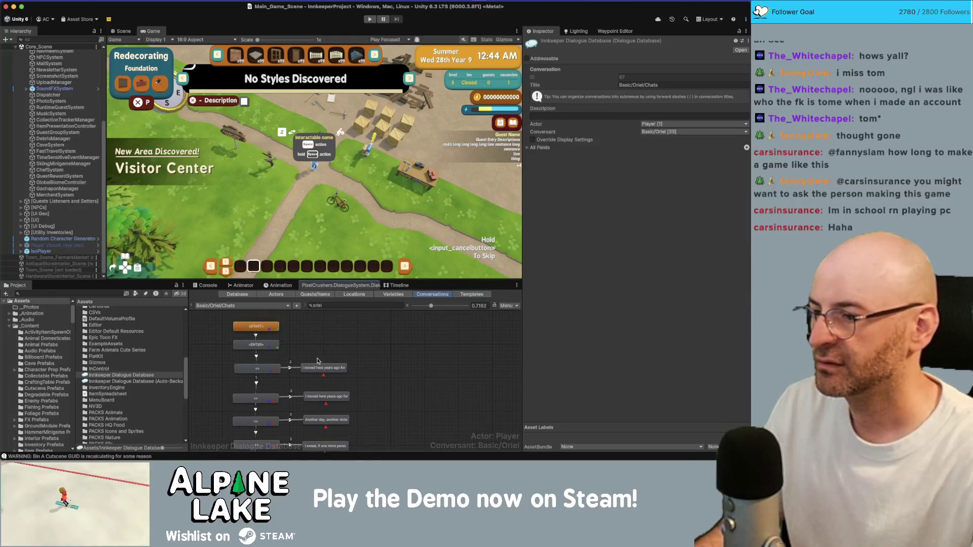
click(324, 368)
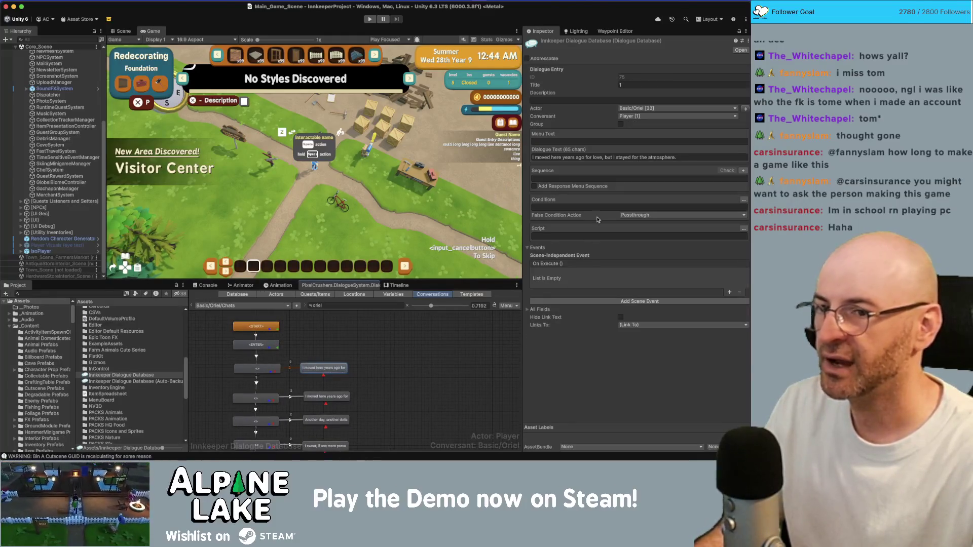
click(631, 158)
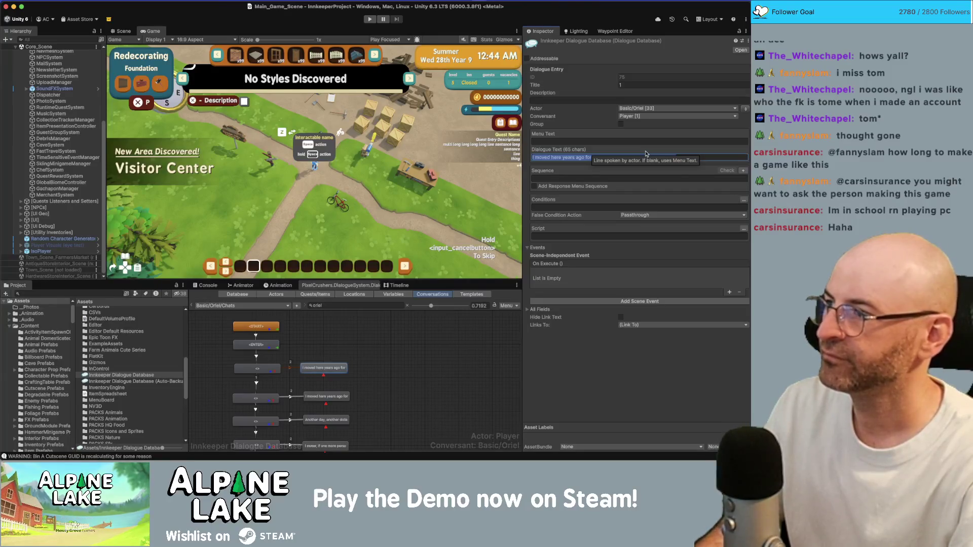
text(You know)
text(Have you been to the local antiqu)
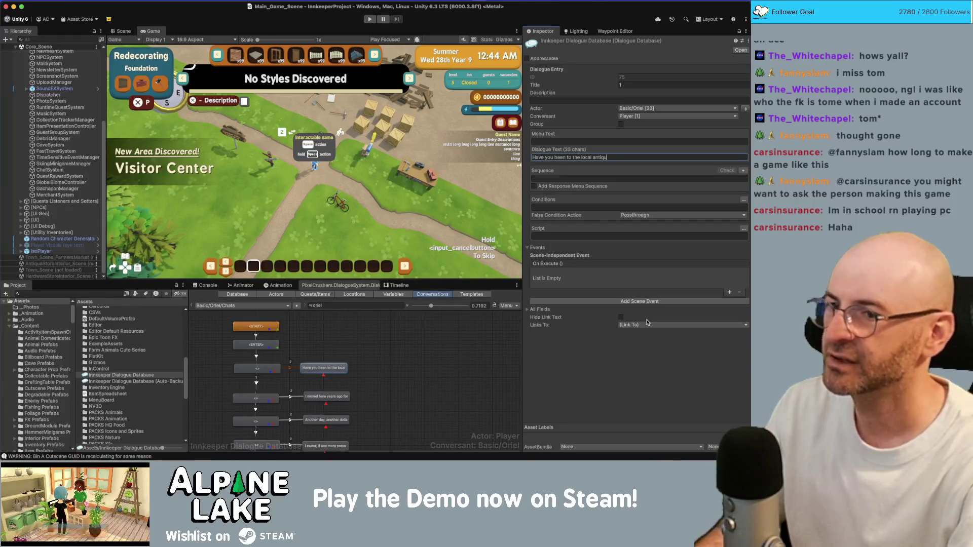
text(e shop)
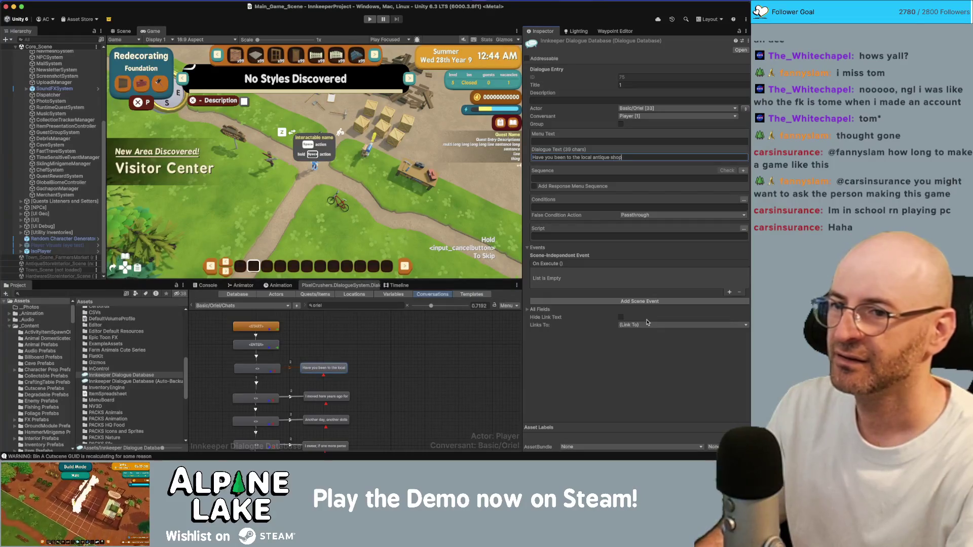
text( yet?)
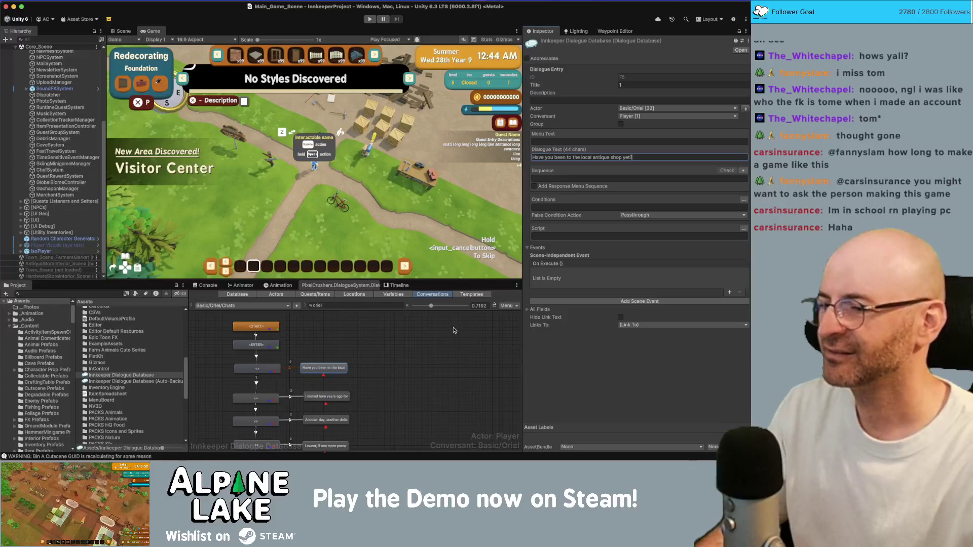
click(332, 369)
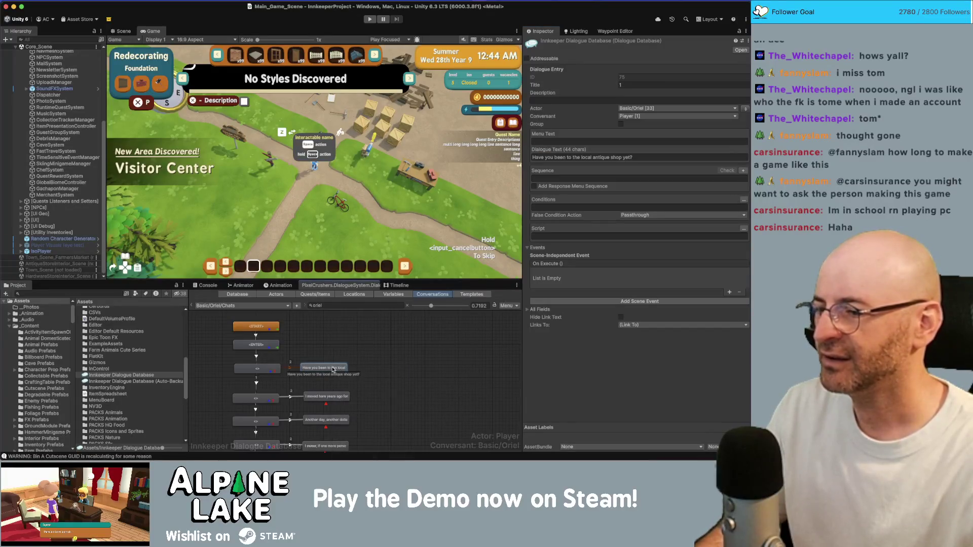
drag(325, 368, 330, 362)
Add two child reply nodes under the antique-shop question and spread them to the right.
right_click(335, 363)
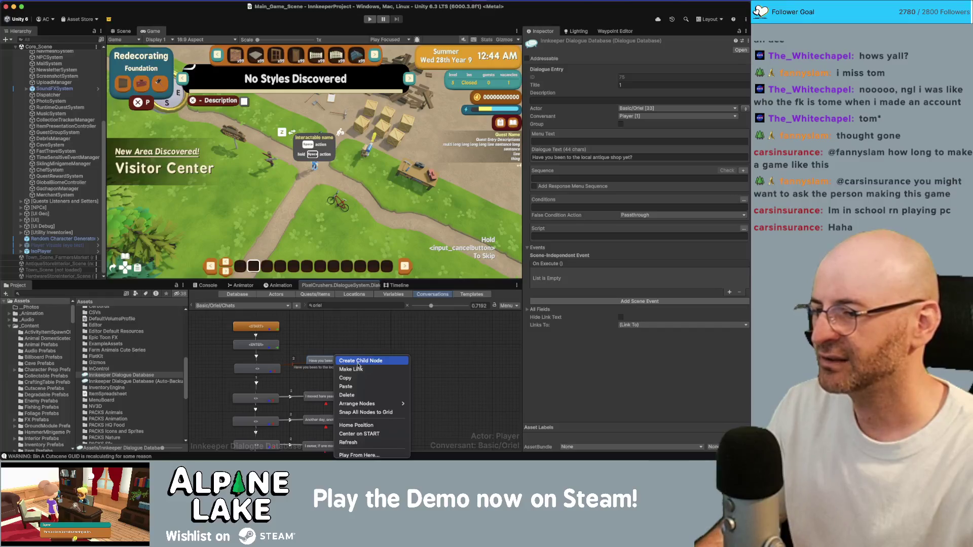
click(357, 361)
drag(342, 378, 395, 369)
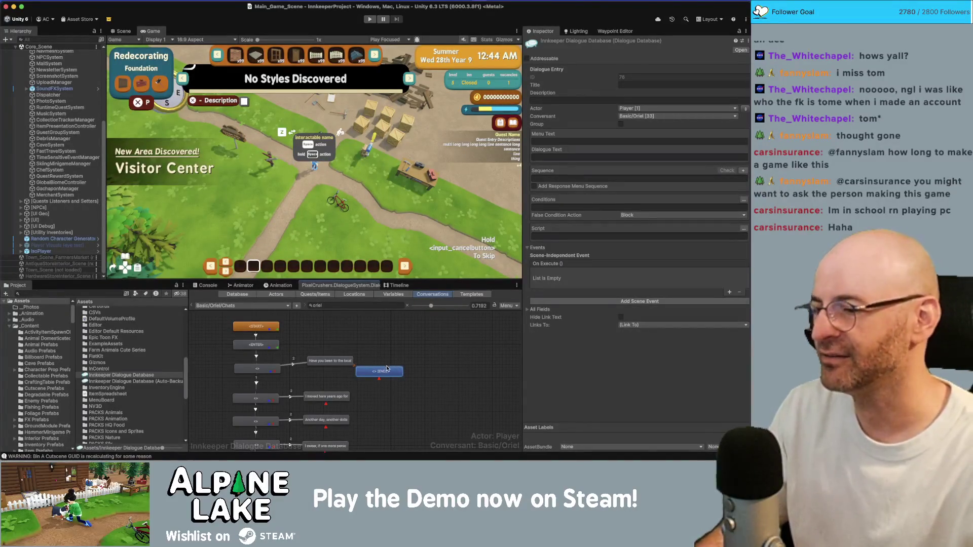
drag(379, 377, 373, 381)
click(335, 363)
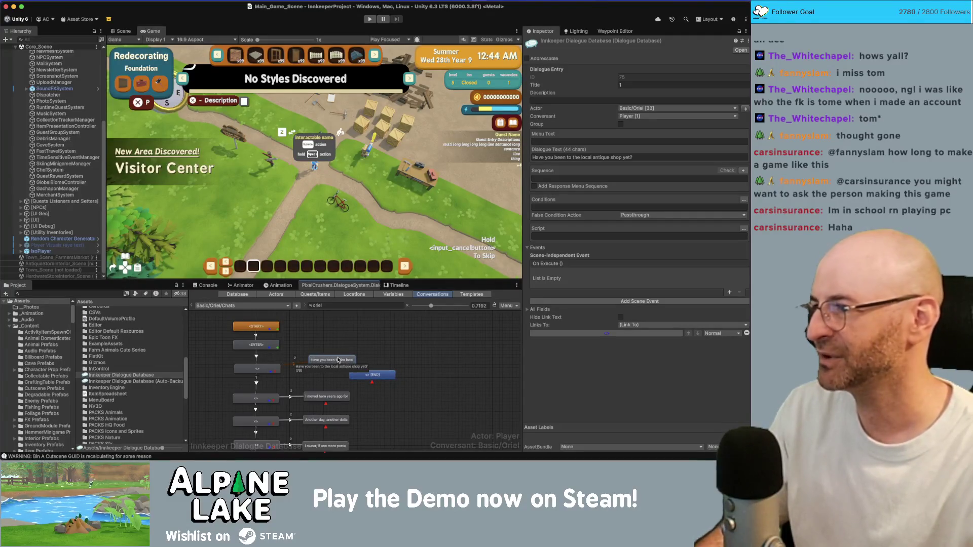
right_click(338, 360)
click(349, 360)
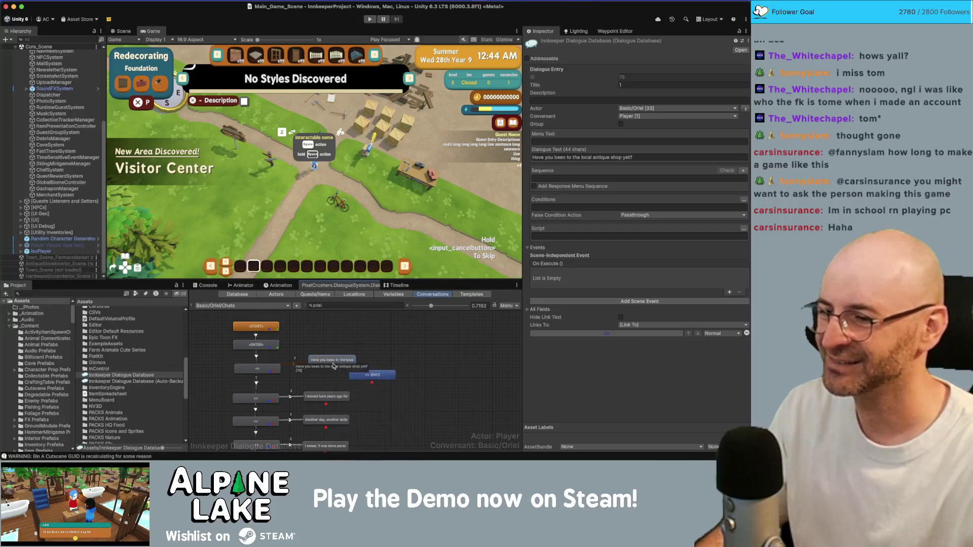
drag(420, 382, 428, 370)
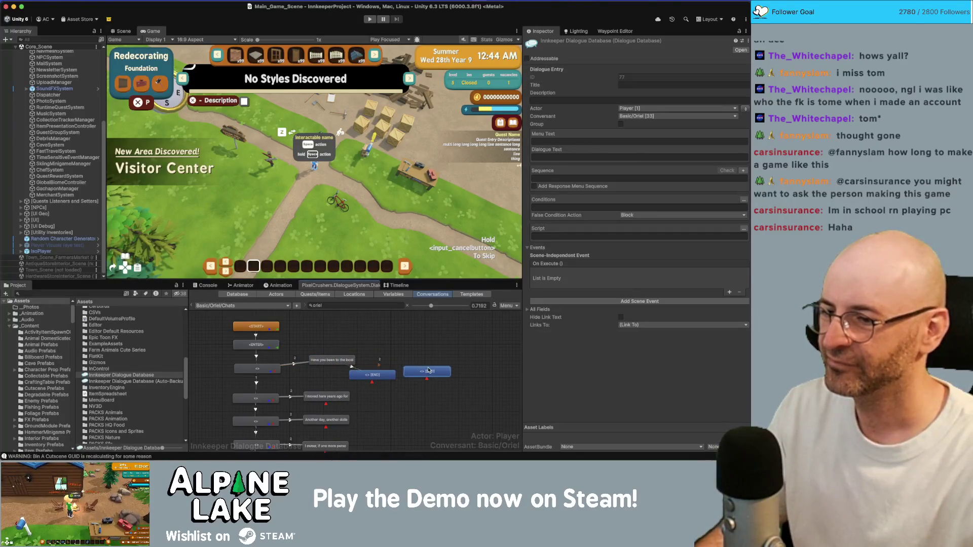
Fill the two replies' Dialogue Text with 'I think so?' and 'Not yet!'.
click(378, 376)
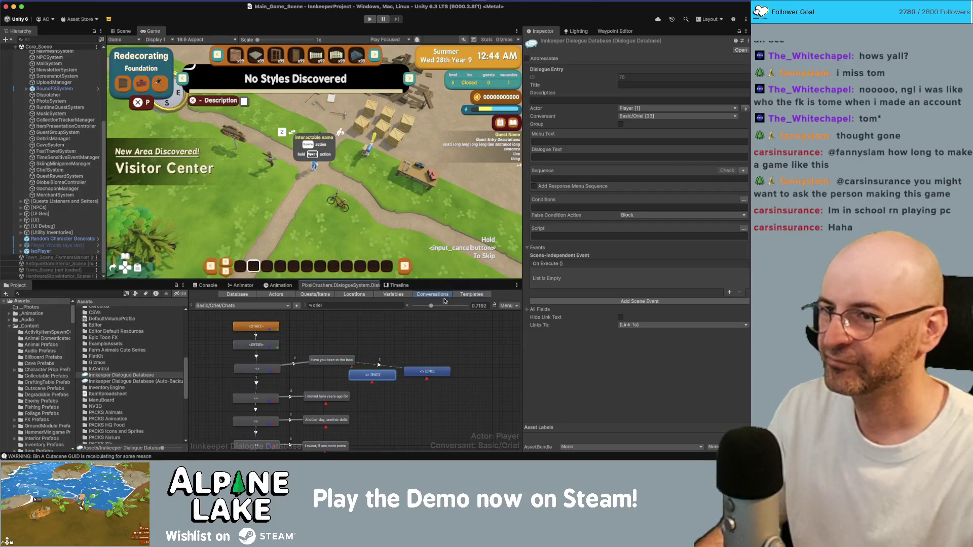
click(565, 156)
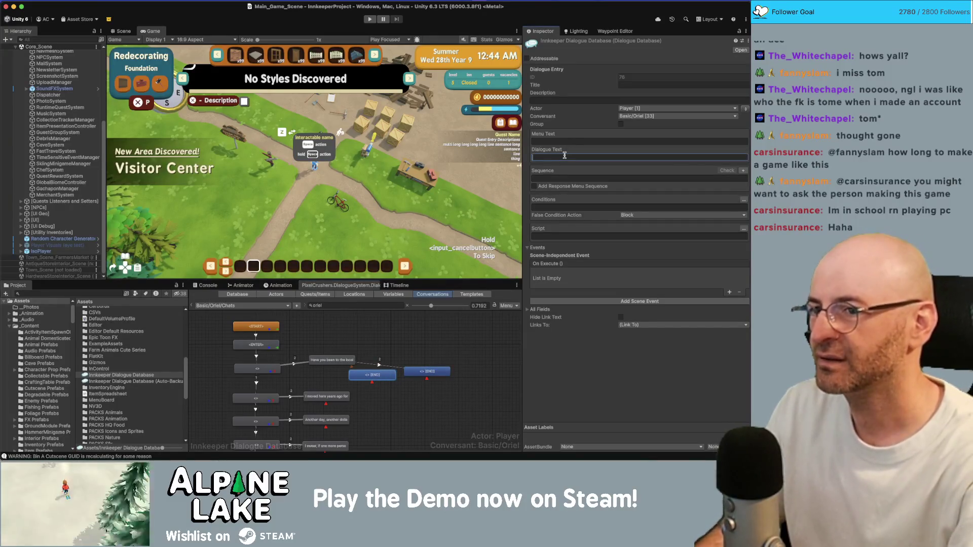
text(I th)
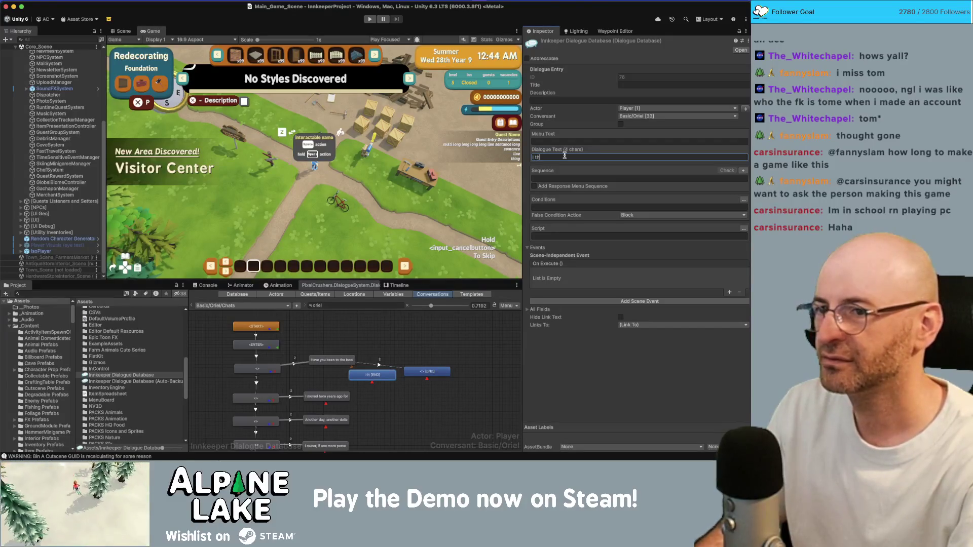
text(ink so?)
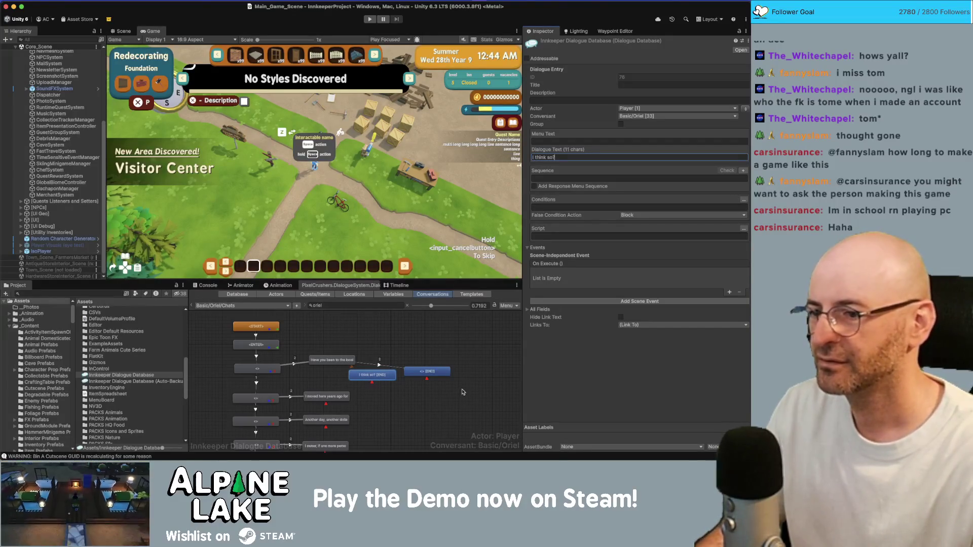
click(442, 373)
click(543, 157)
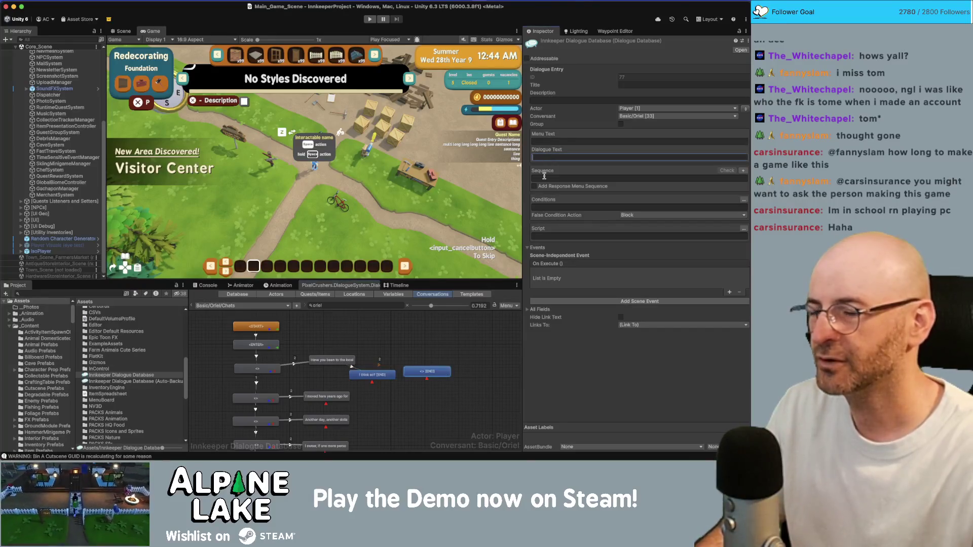
text(Not yet!)
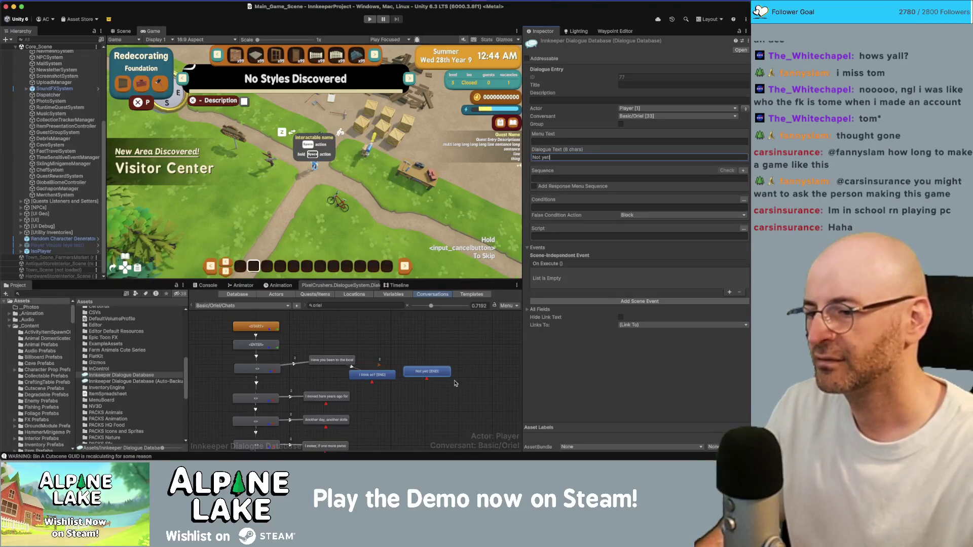
Add an empty Oriel follow-up node after the 'Not yet!' reply.
drag(433, 376, 434, 373)
right_click(436, 367)
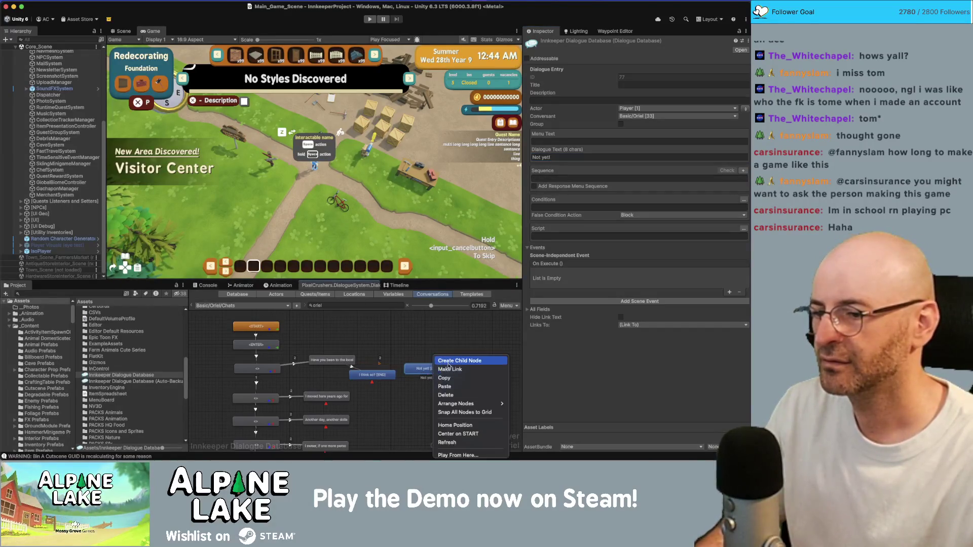
click(448, 361)
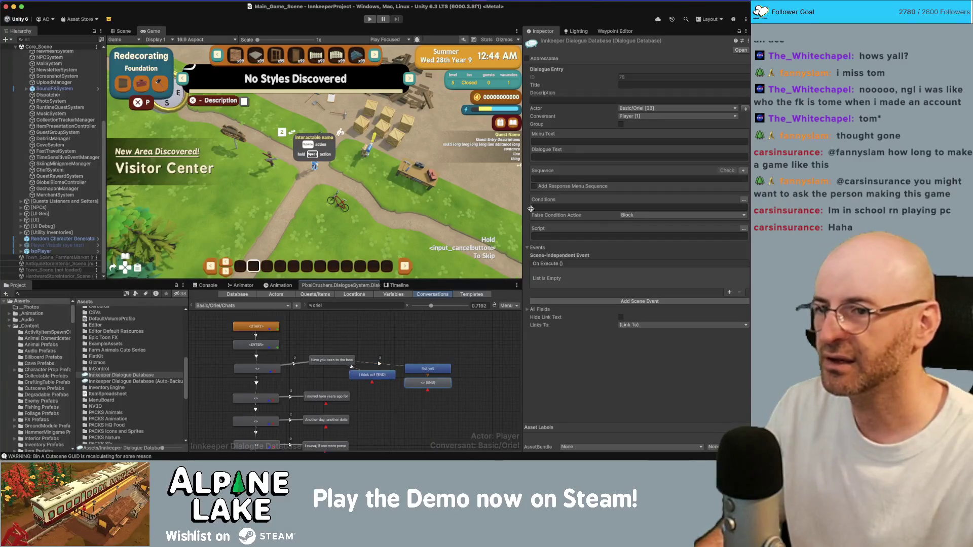
click(554, 157)
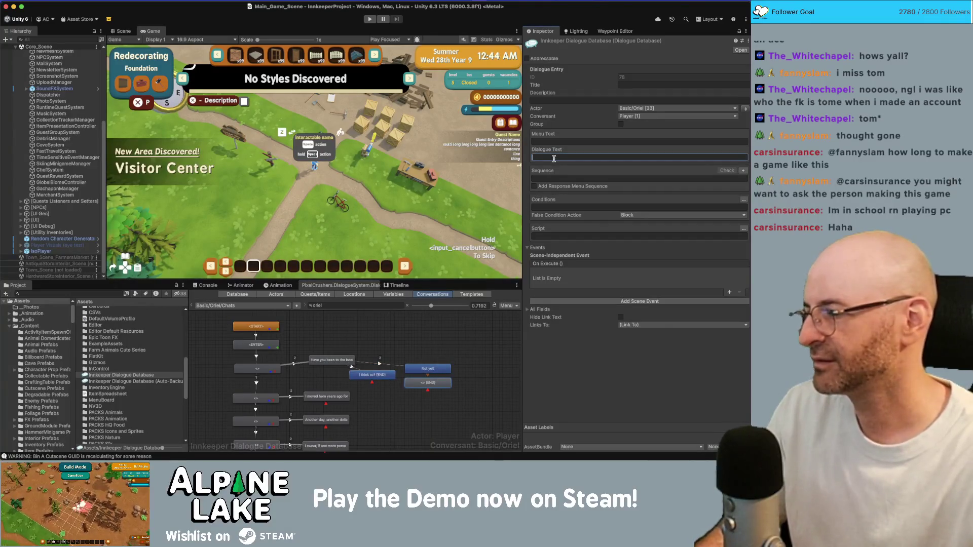
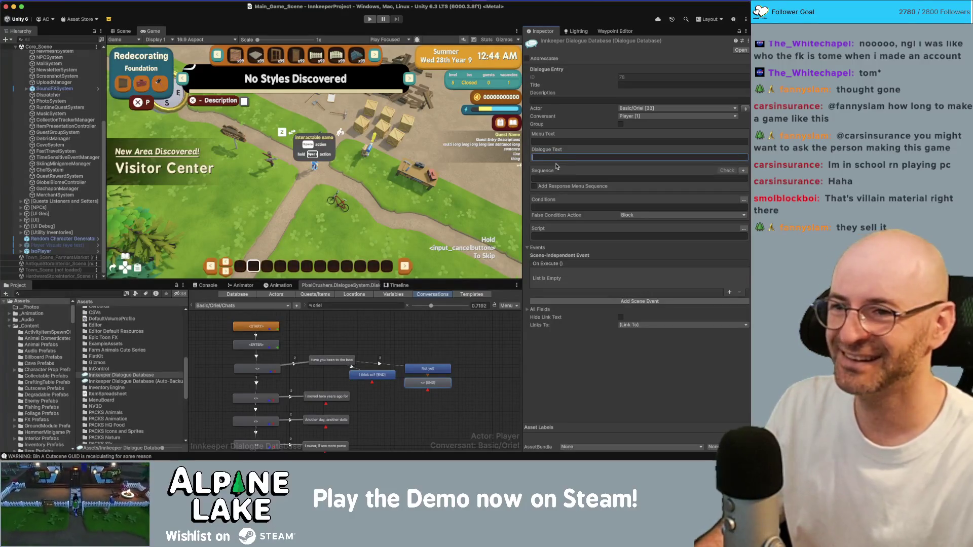
Inspect the conversation properties, the [END] node and the Continue() entry in the graph.
click(458, 367)
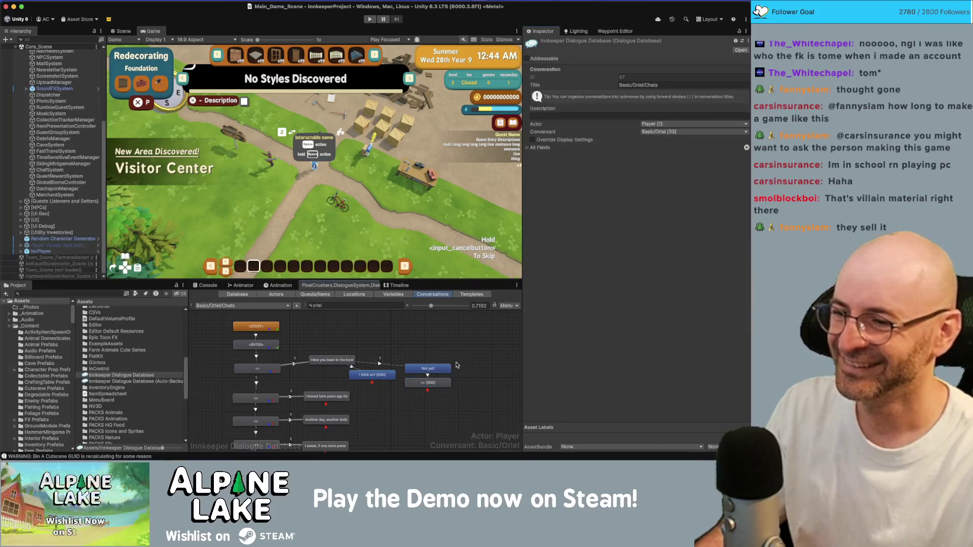
click(438, 385)
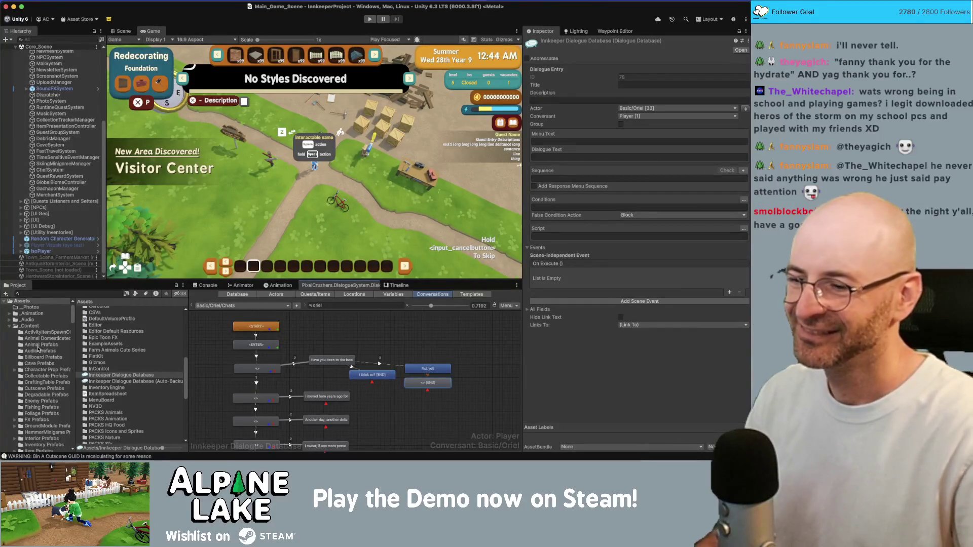
click(257, 368)
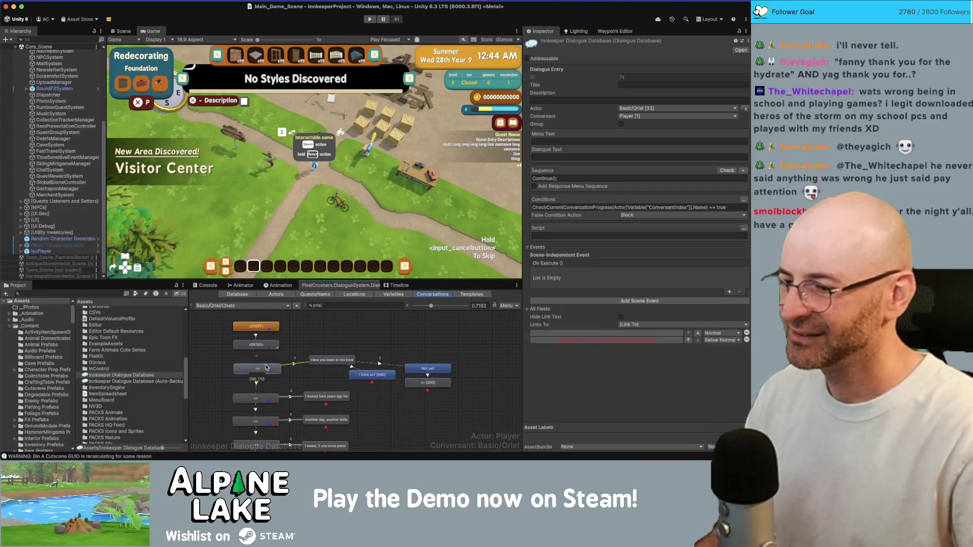
right_click(334, 332)
click(319, 339)
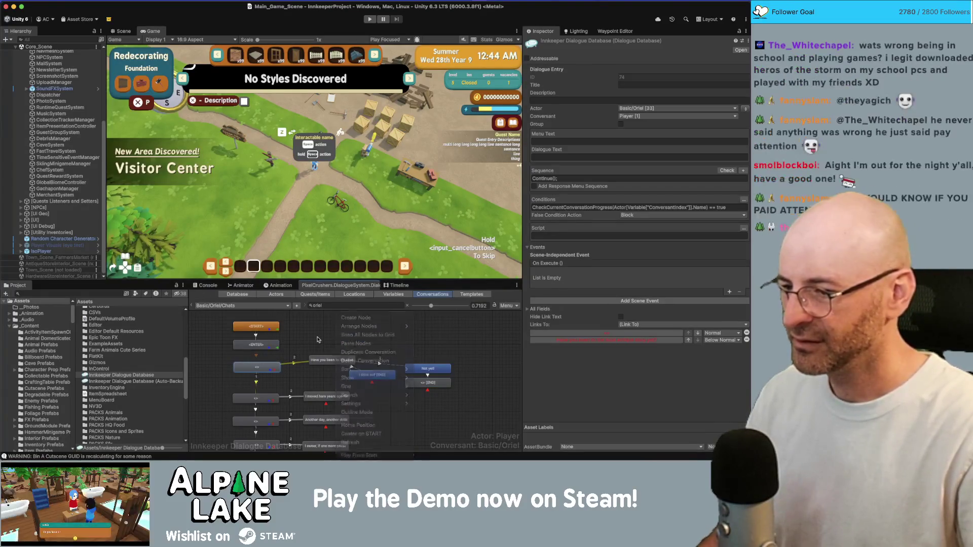
Add a child line under the 'I think so?' reply and change that reply to 'Isn't this it?'.
click(336, 358)
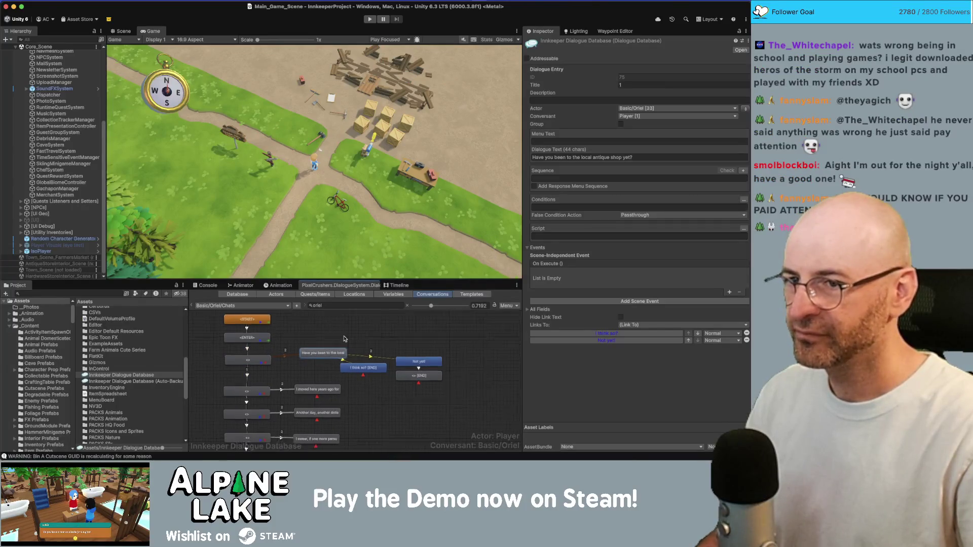
click(373, 363)
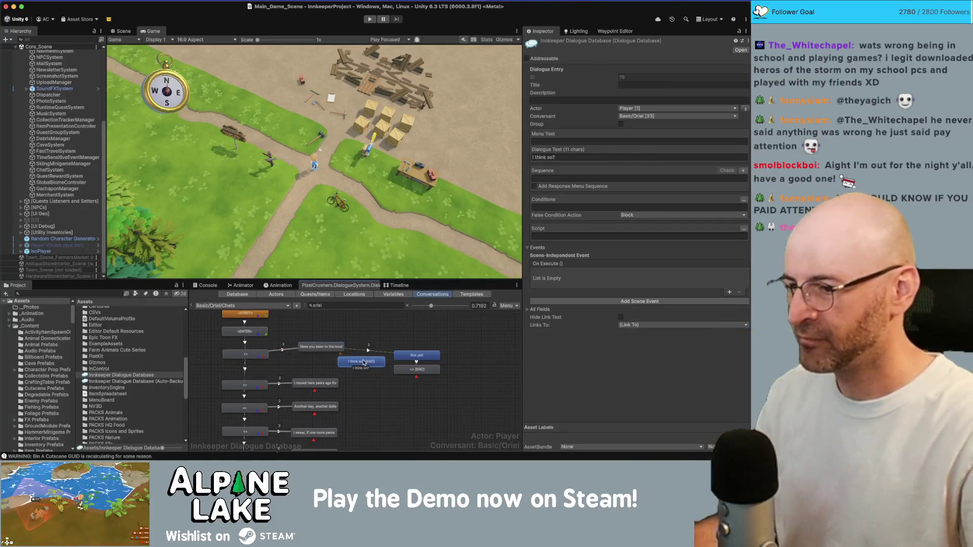
right_click(374, 364)
click(375, 361)
click(571, 156)
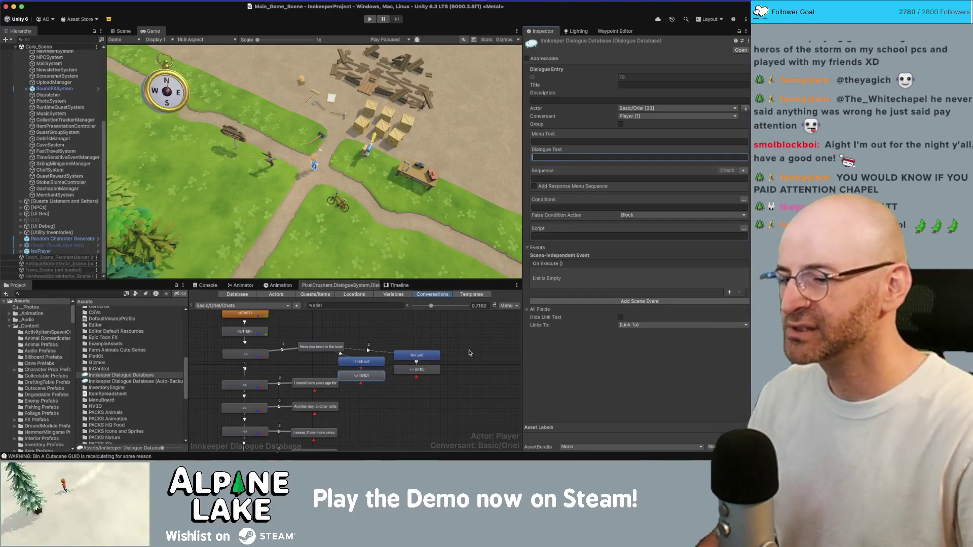
click(389, 396)
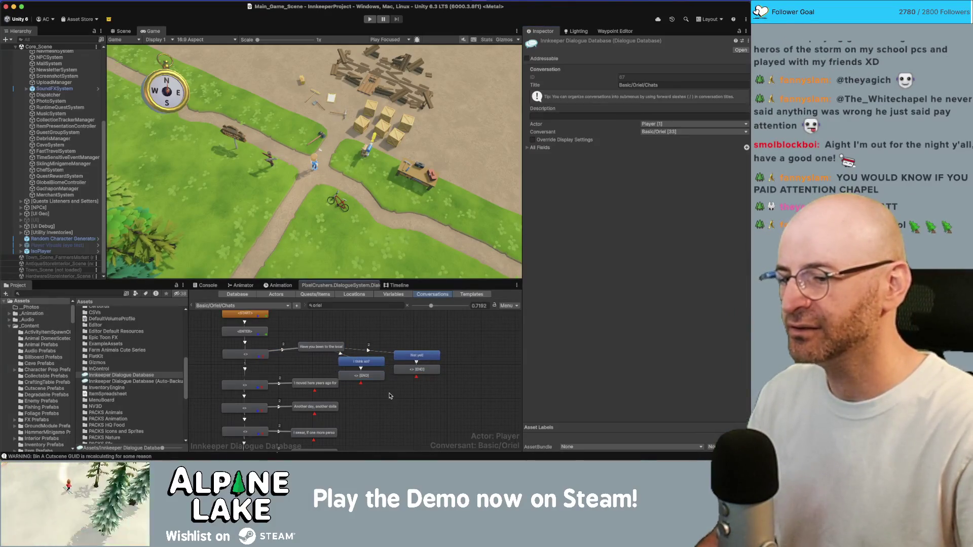
click(371, 364)
click(564, 157)
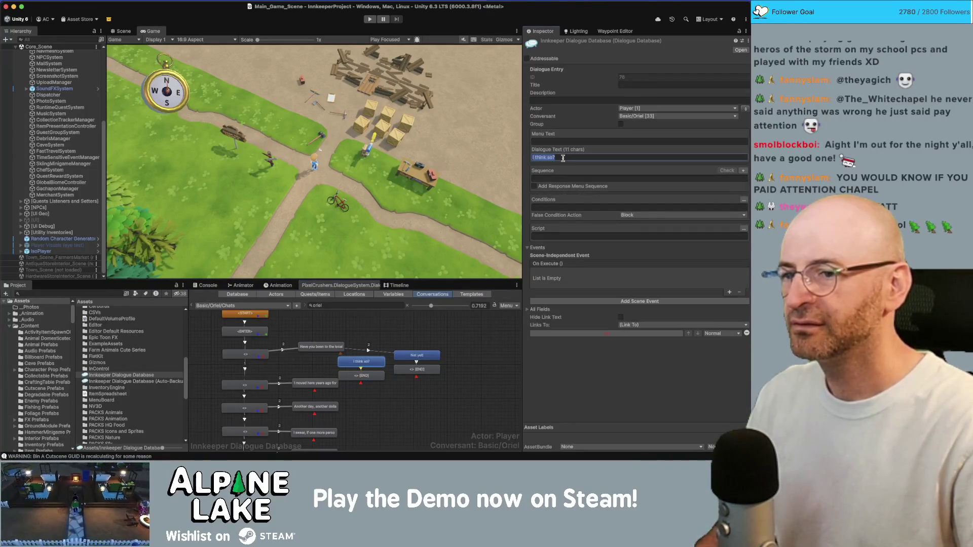
text(Isn')
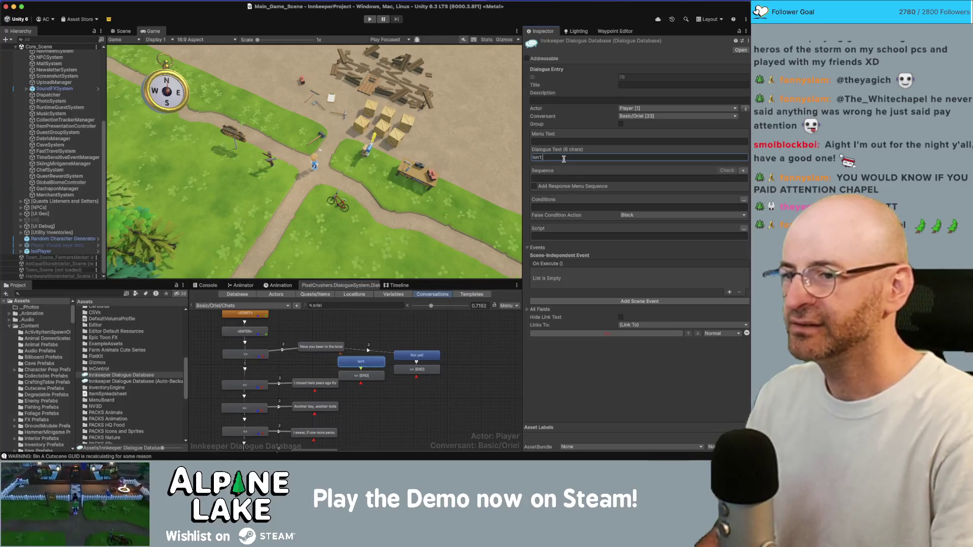
text(t this it?)
Delete all the reply nodes that follow the antique-shop question.
drag(465, 349, 368, 393)
key(Delete)
click(320, 346)
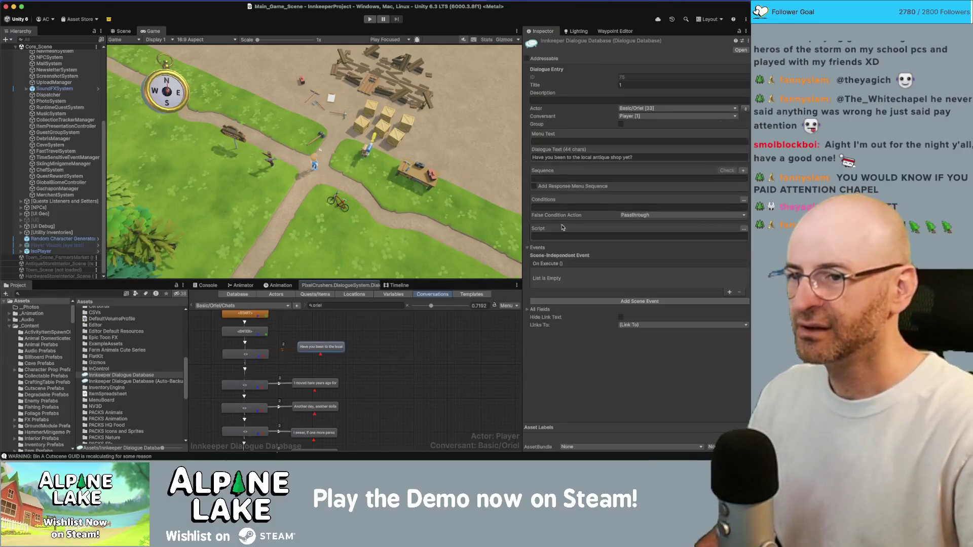
Replace the antique-shop question with 'Welcome to my [em2]Antique Shop[/em2]!'.
click(577, 158)
key(super+a)
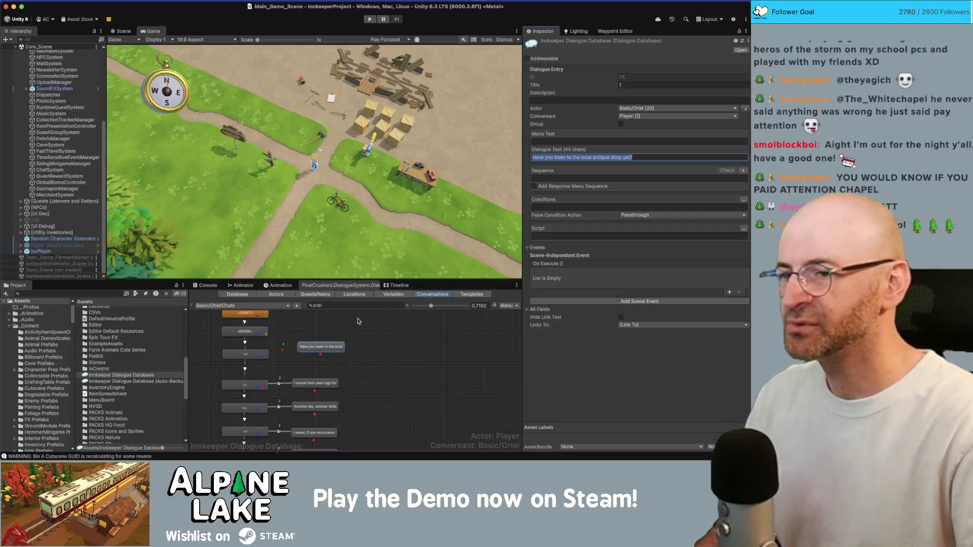
text(Welcome )
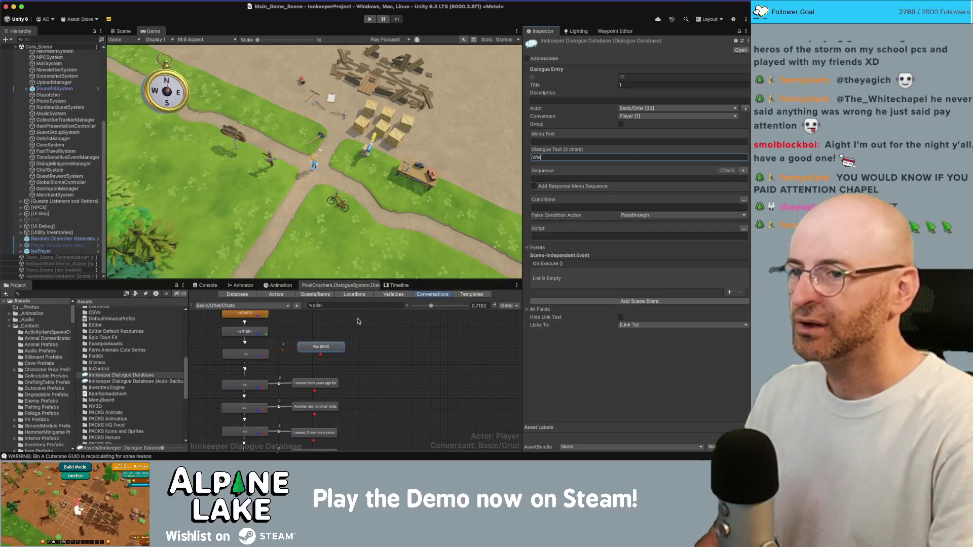
text(to )
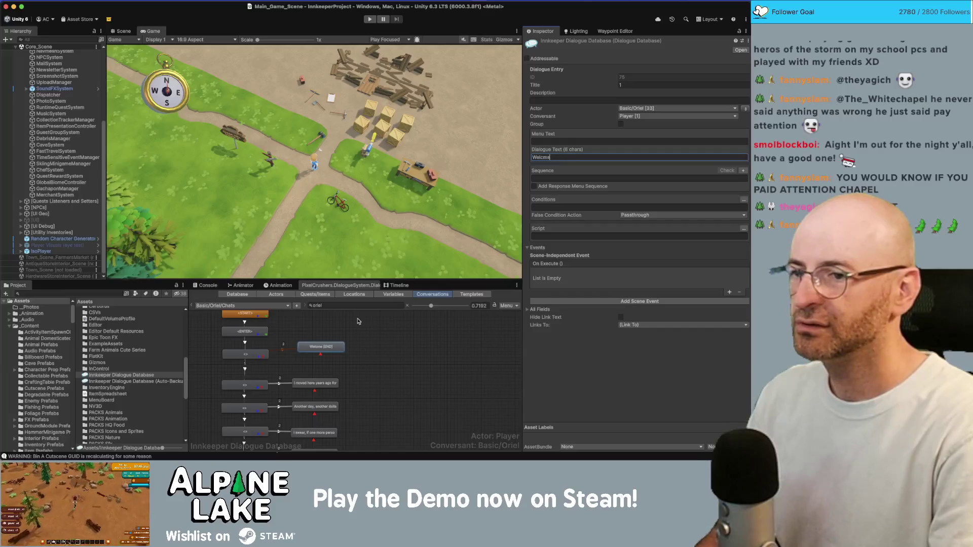
text(my )
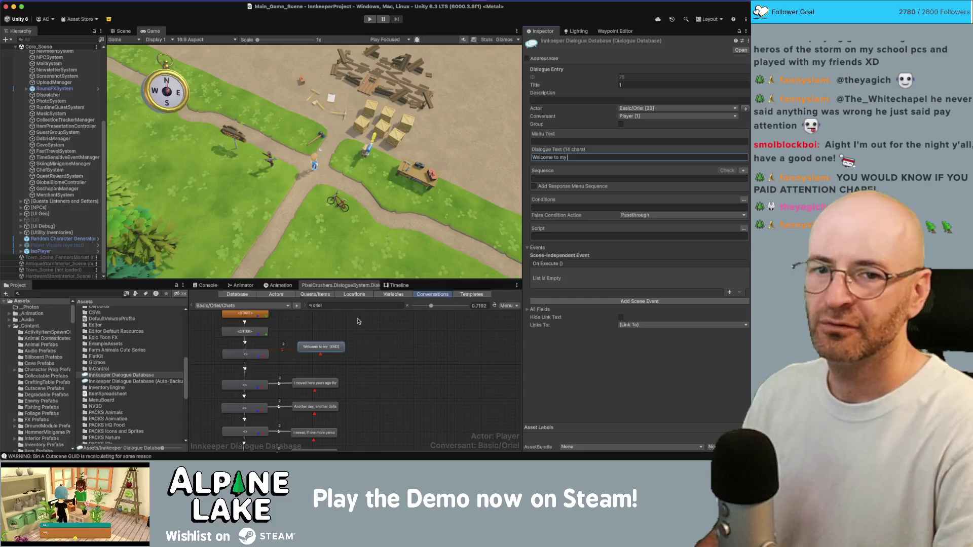
text(A)
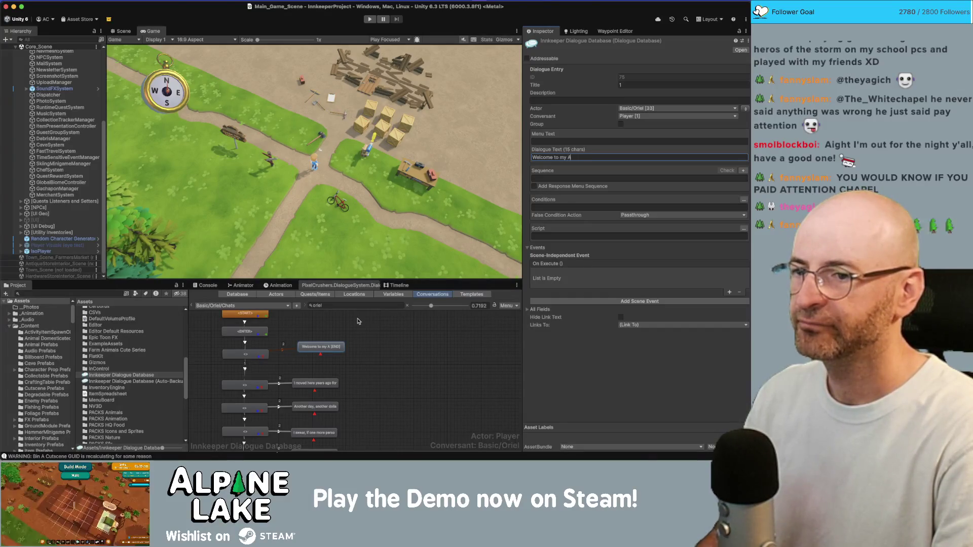
text(ntique Shopo)
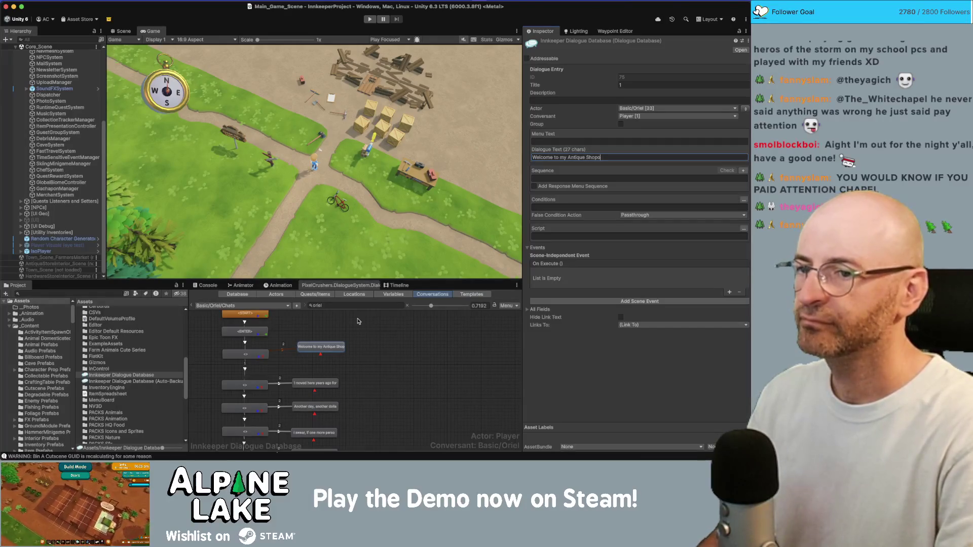
key(BackSpace)
text([/em2])
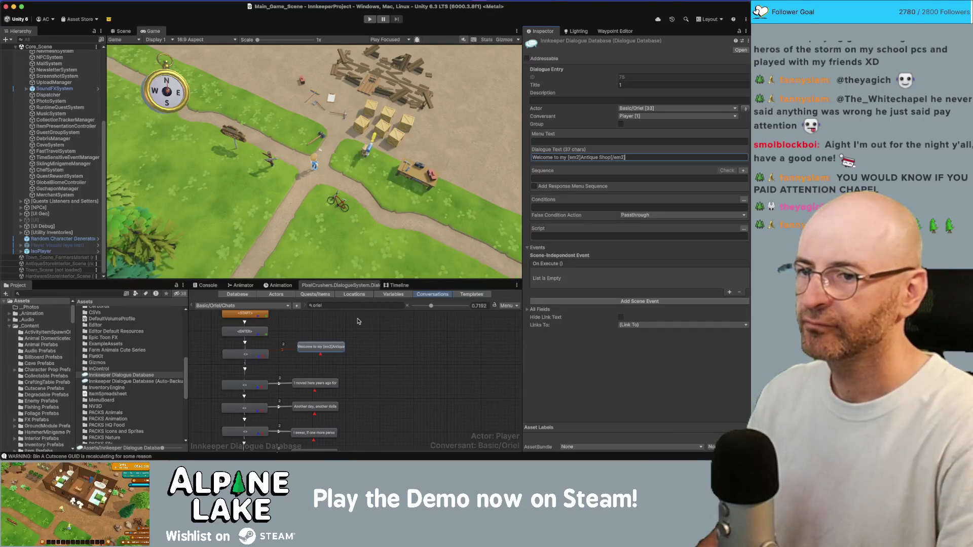
text(!)
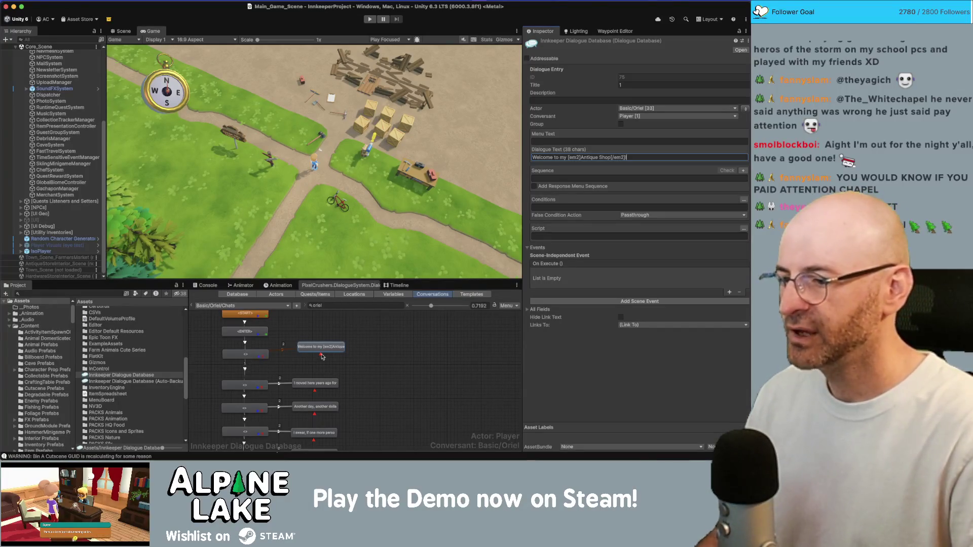
Add an empty child line to the right of the Welcome line, spoken by Oriel.
right_click(321, 356)
click(338, 360)
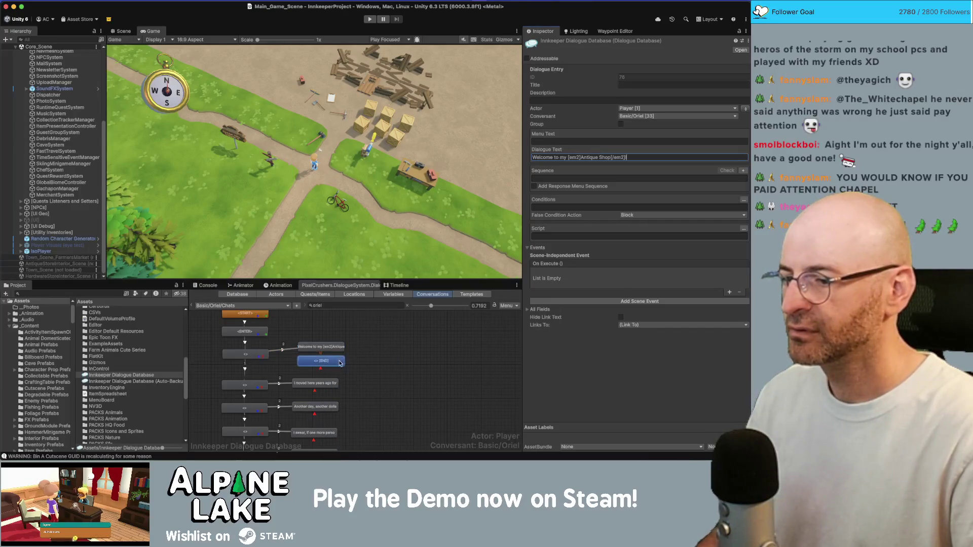
drag(340, 362, 389, 347)
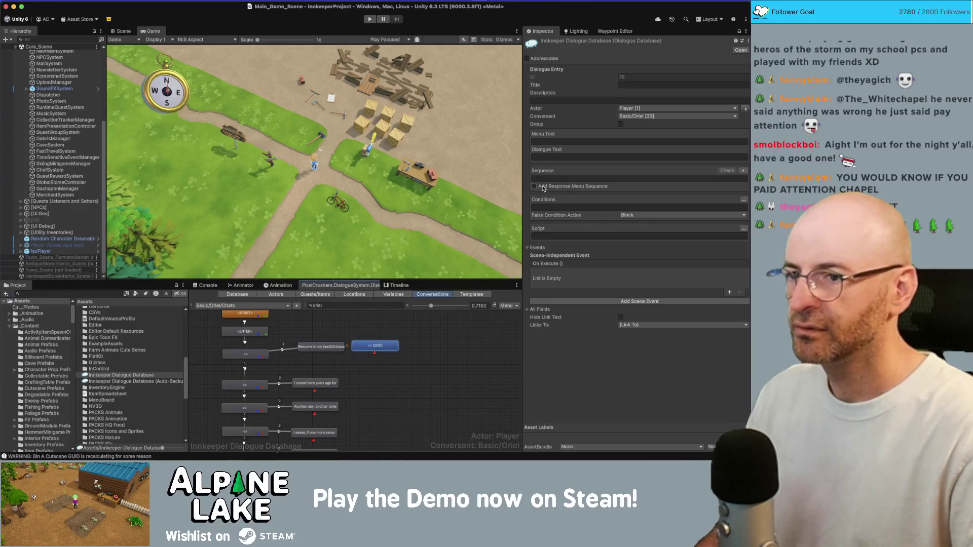
click(745, 109)
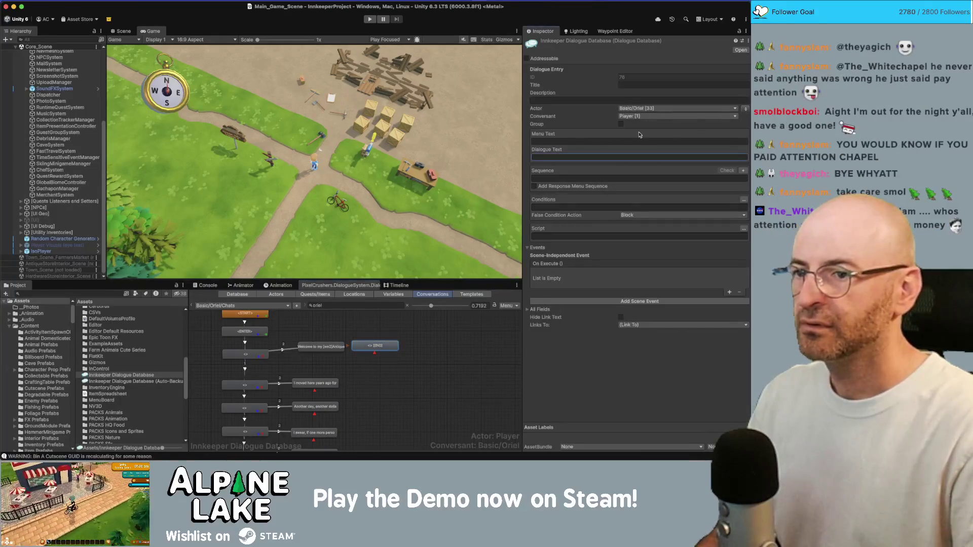
Write Oriel's line: 'I like to sell a mixture of upcycled and antique furniture here.'.
click(610, 156)
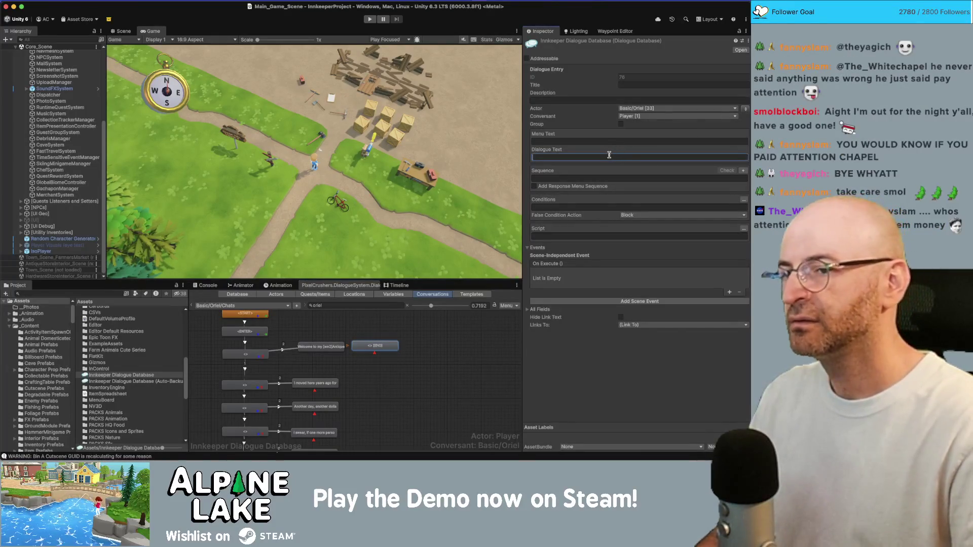
text(I try )
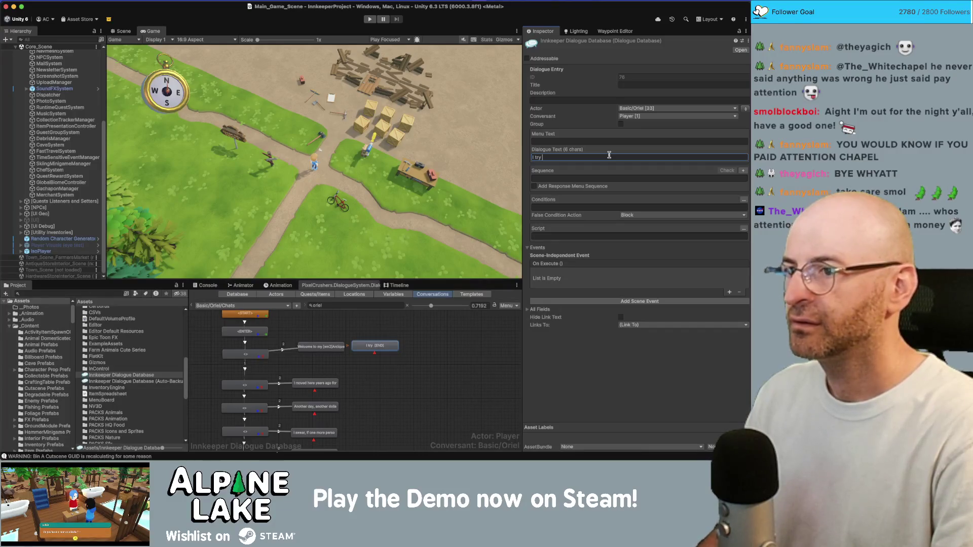
text(to curate )
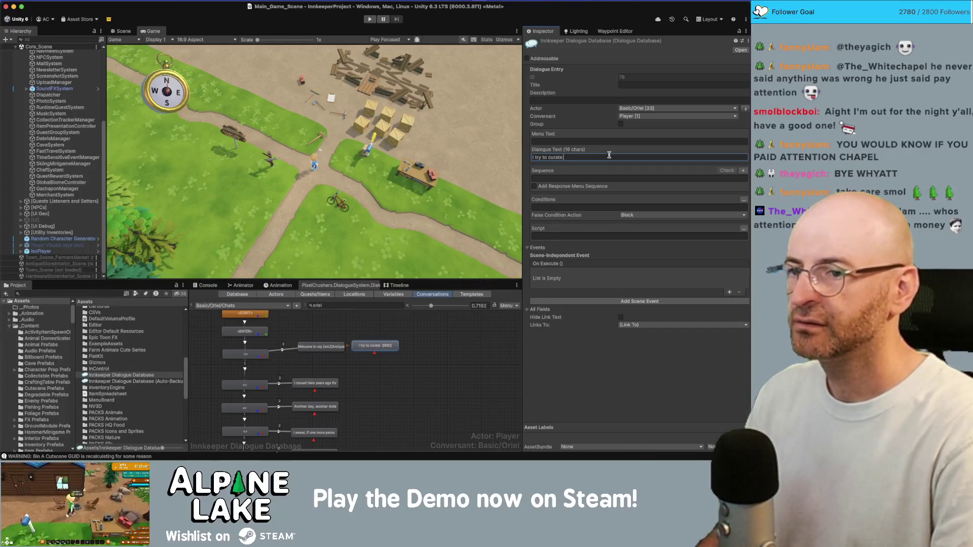
text(some nice items)
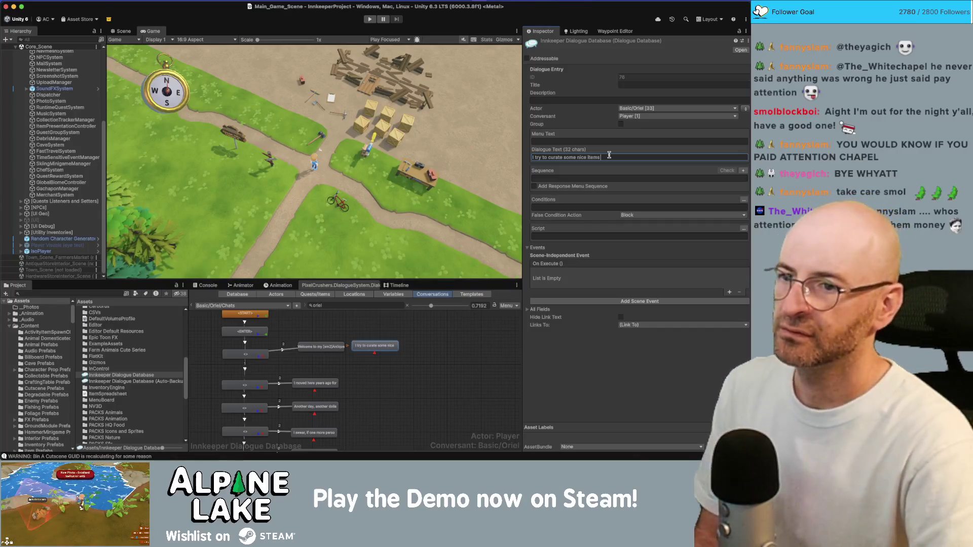
key(super+a)
text(I)
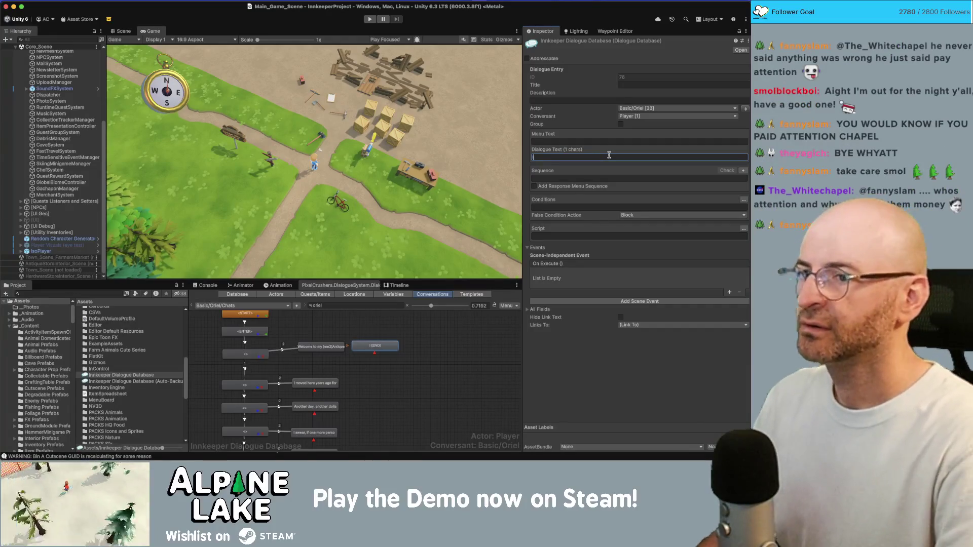
text( like to sell a mixture )
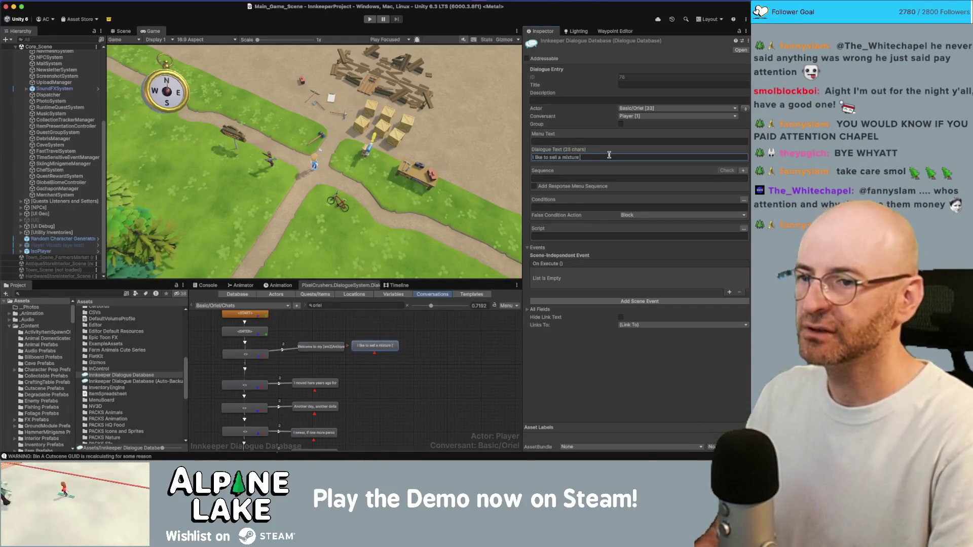
text(of upcycled )
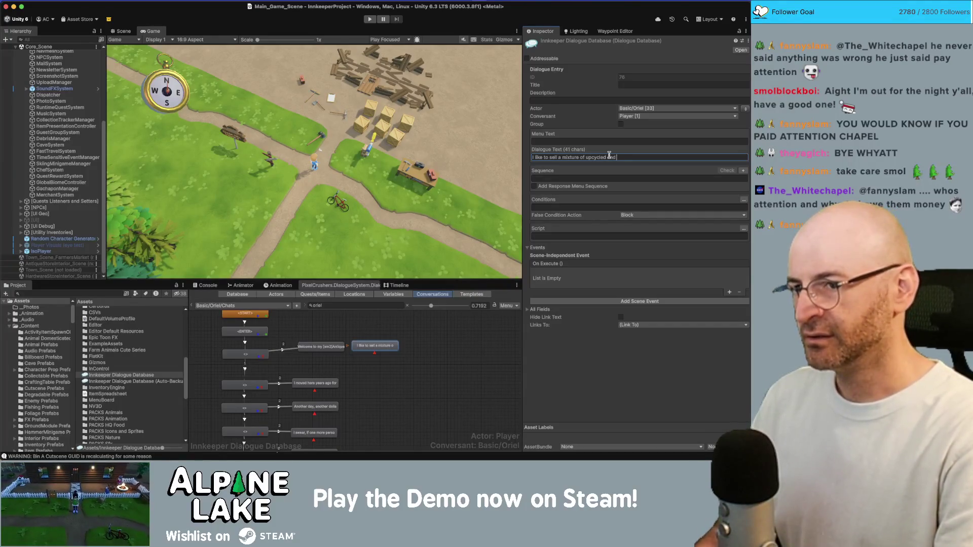
text(and antique furniture here.)
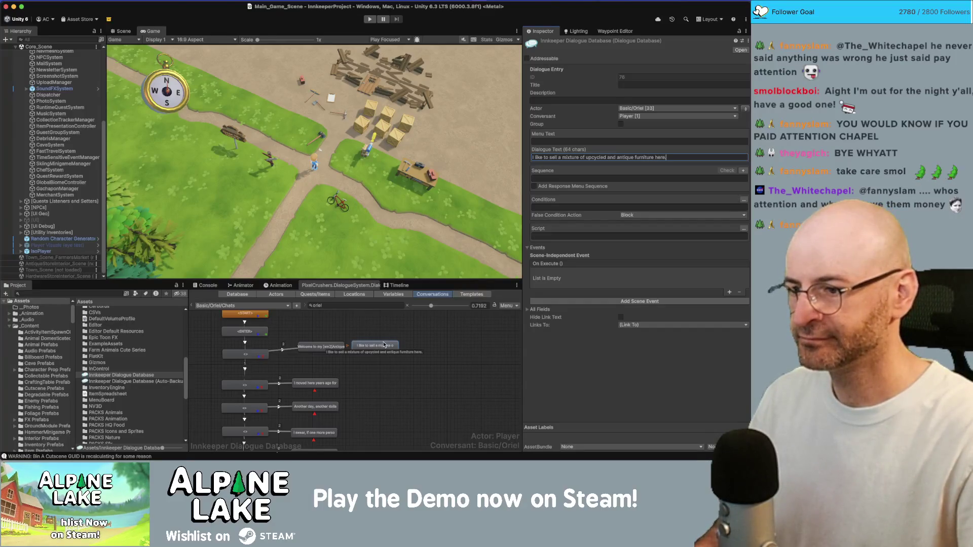
right_click(383, 342)
key(Escape)
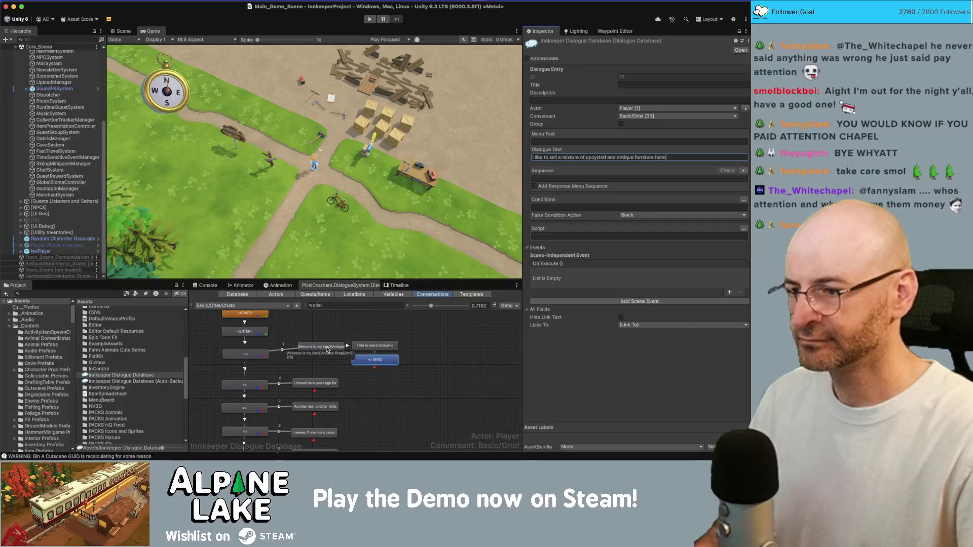
right_click(370, 356)
Add an Oriel line: 'Since I don't get too many customers I can't really keep a large stock.'.
click(385, 359)
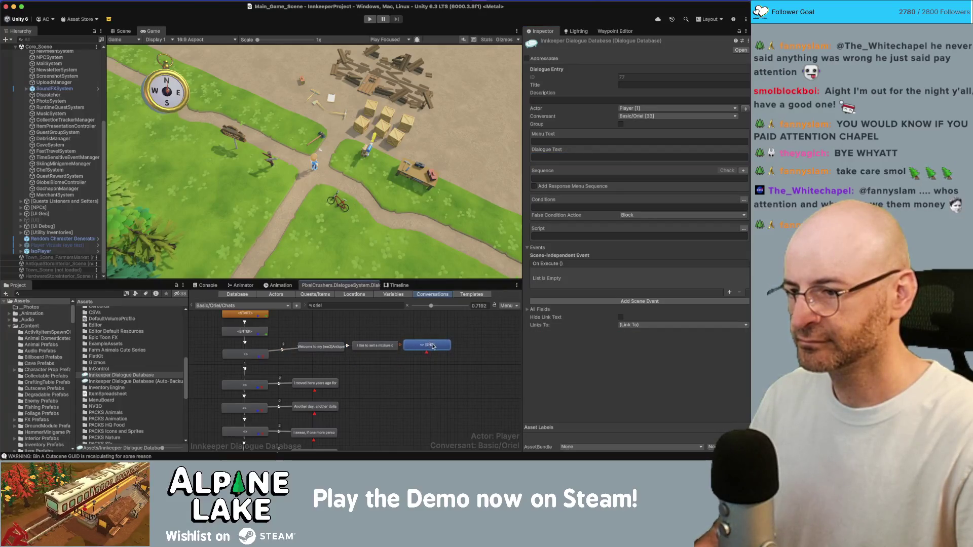
click(744, 108)
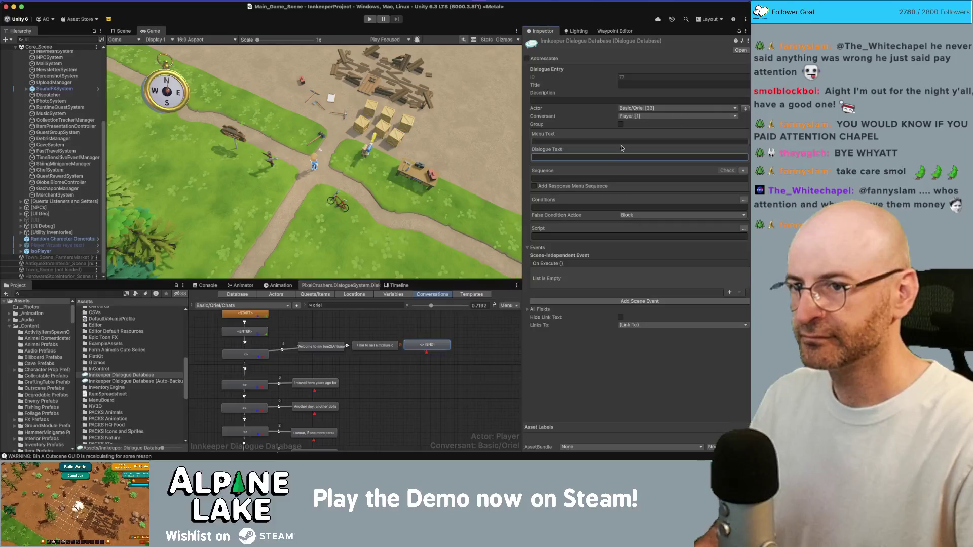
click(615, 156)
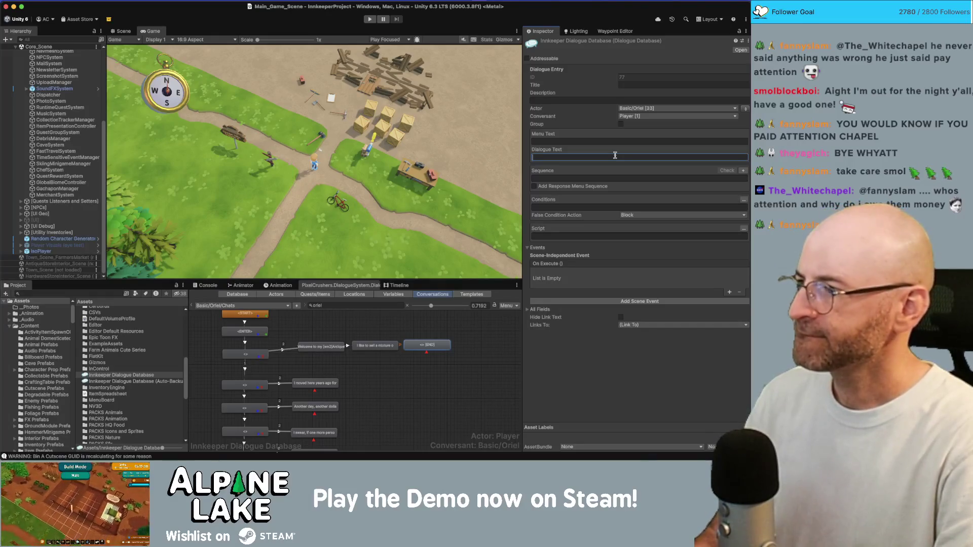
text(Since )
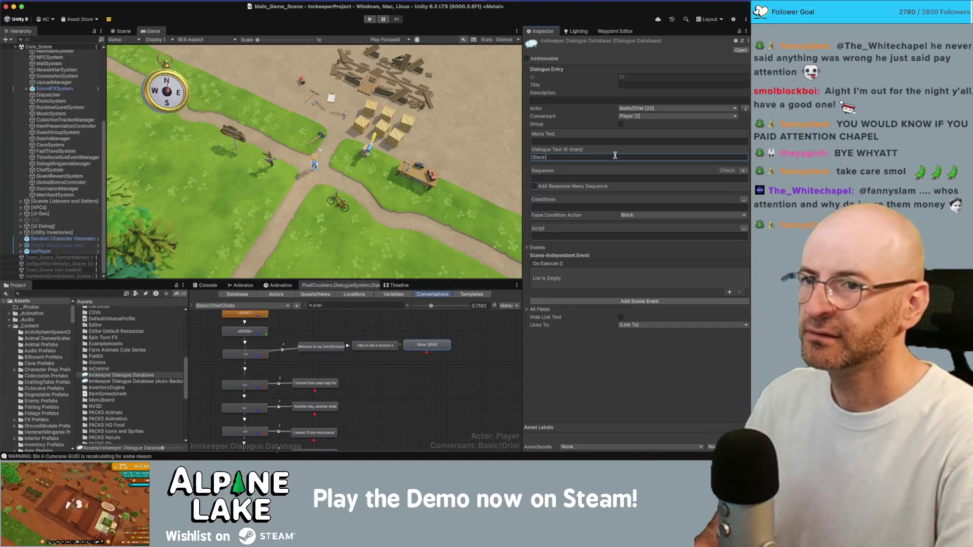
text(I don't get too many customers)
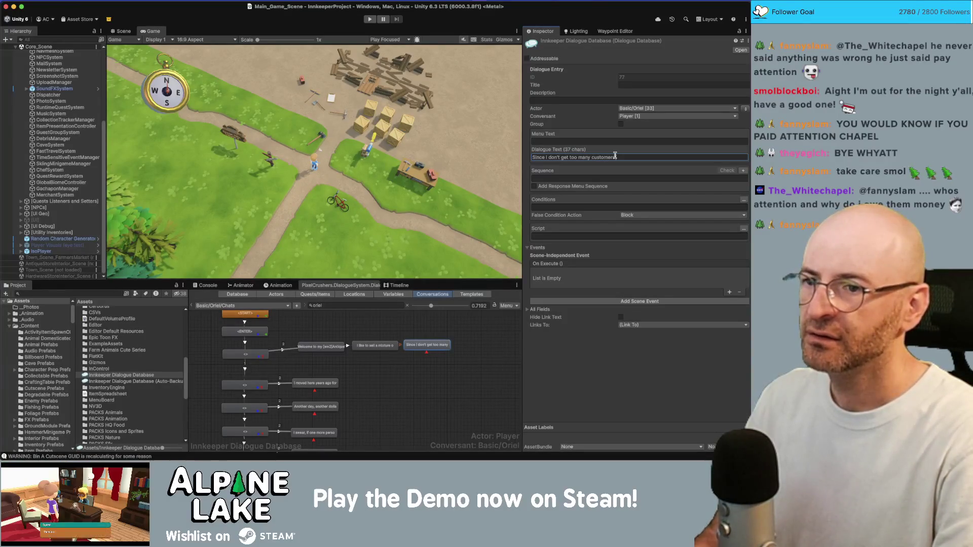
text( I can't really keep a la)
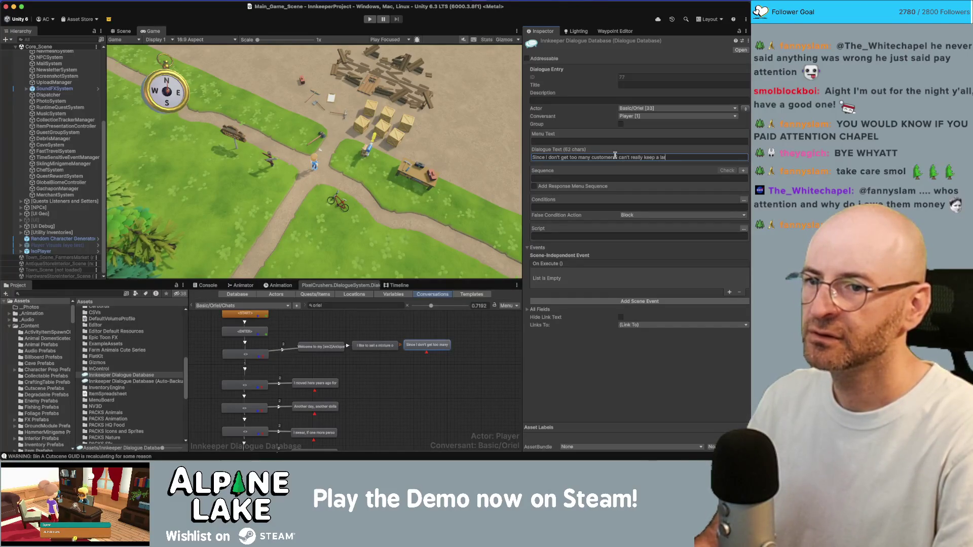
text(rge stock)
text( f)
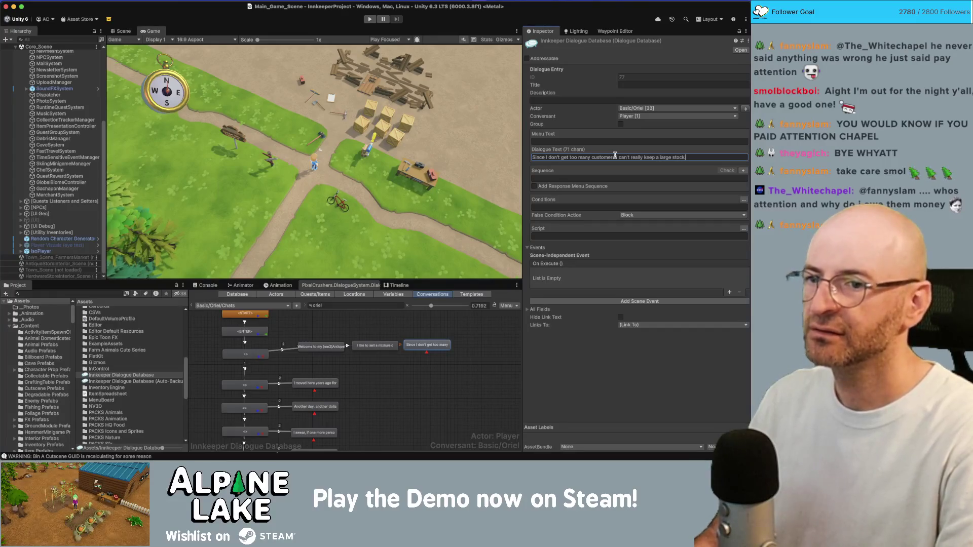
key(BackSpace)
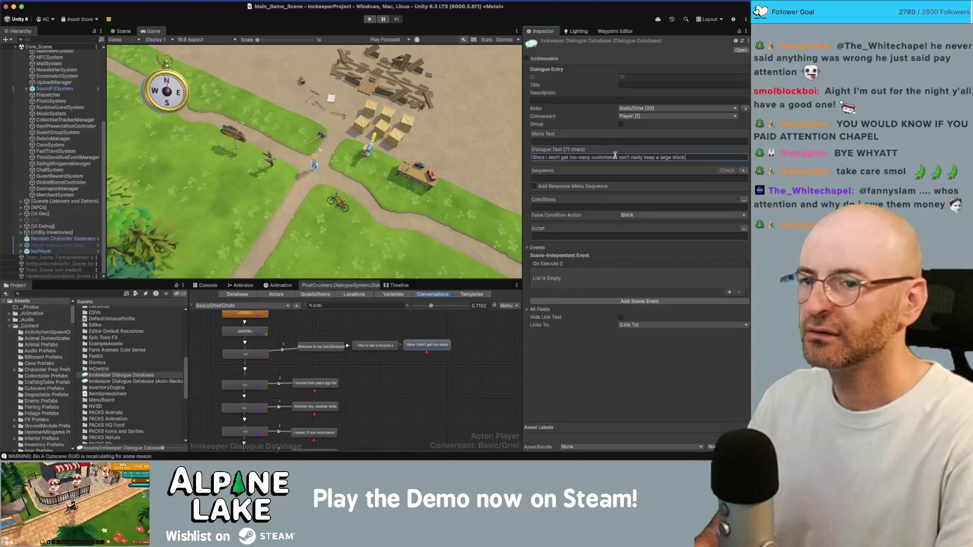
Add an empty follow-up entry after the customers line.
right_click(445, 343)
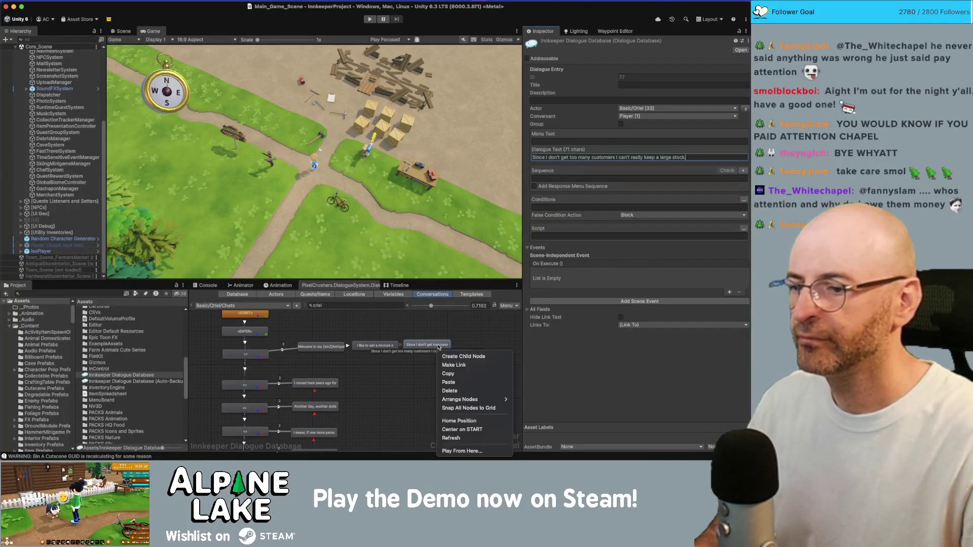
click(459, 351)
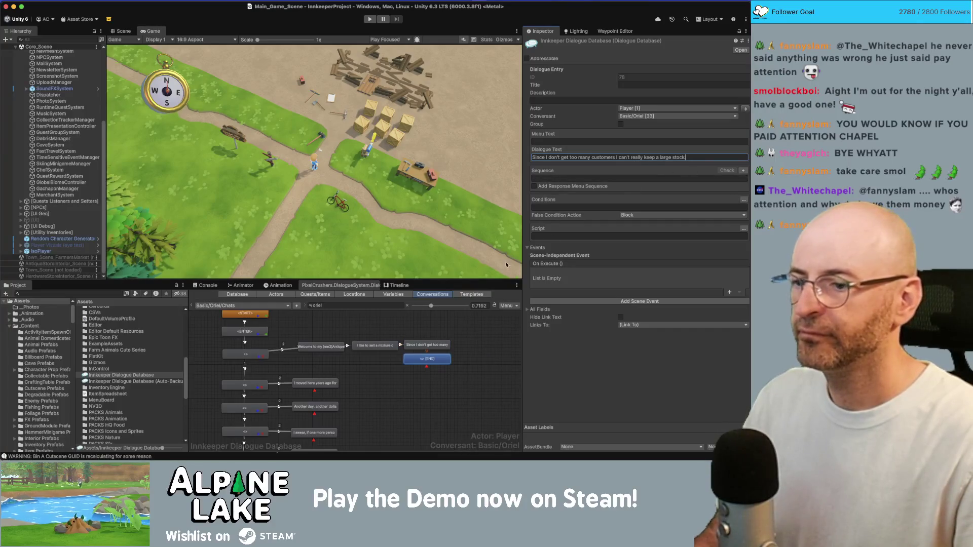
key(Escape)
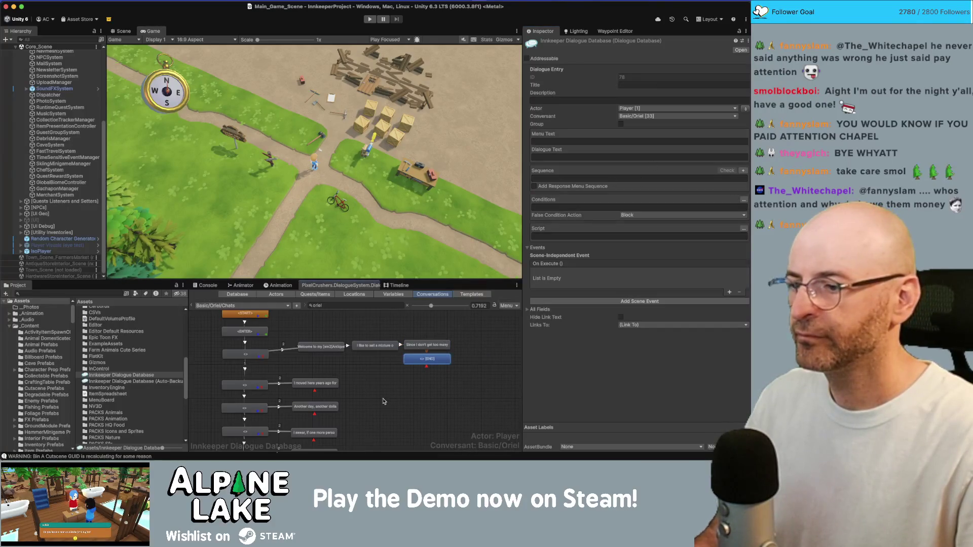
click(402, 397)
click(439, 361)
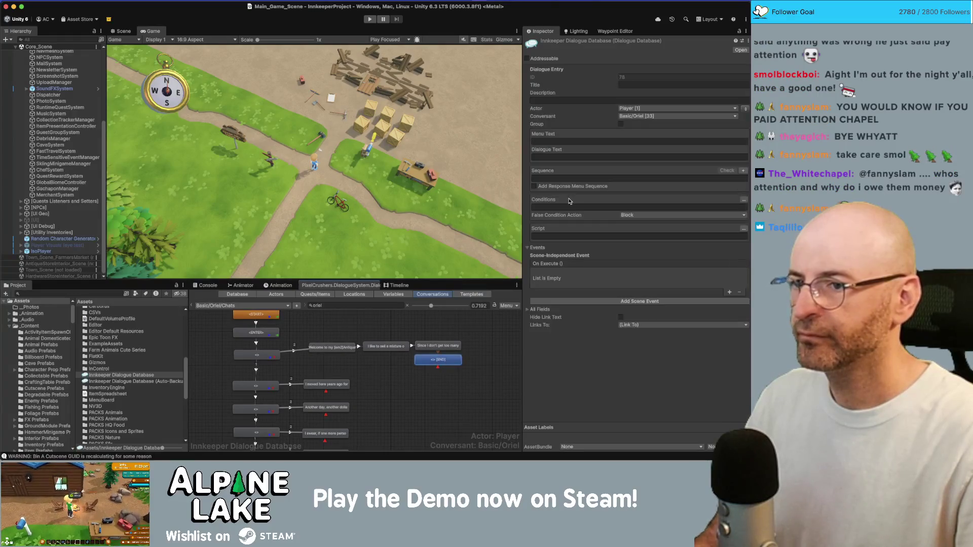
Make Oriel say 'If business ever picks up in the future, I'll be sure to carry more items.'.
click(745, 108)
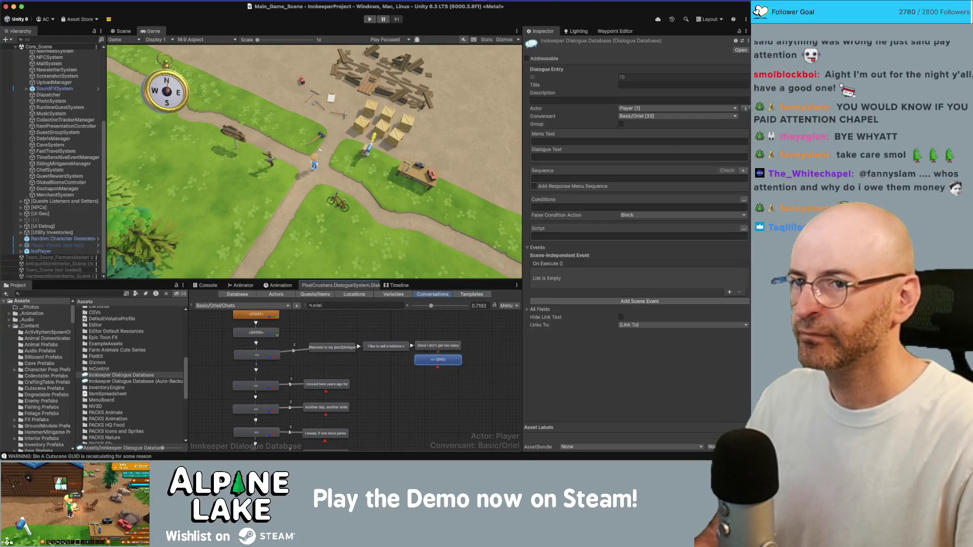
click(617, 155)
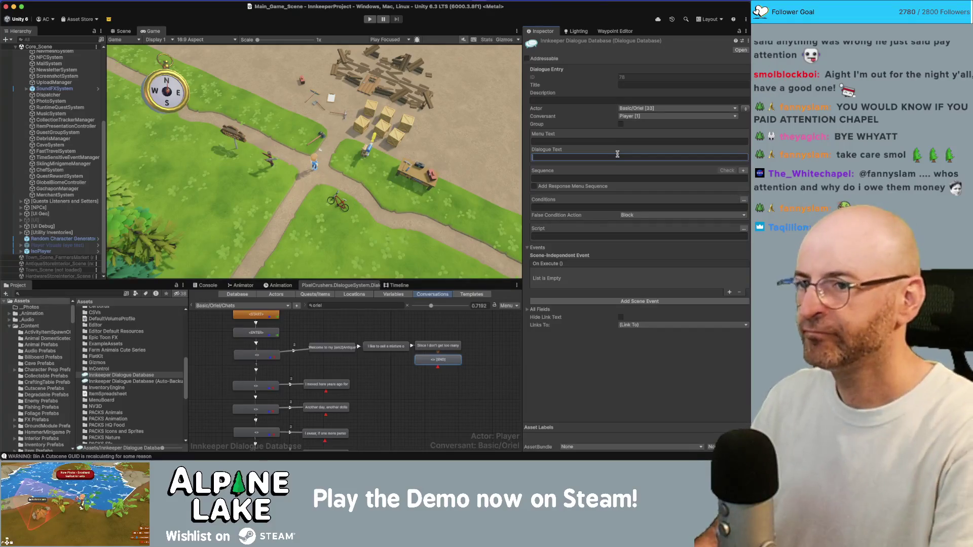
key(BackSpace)
key(BackSpace)
key(BackSpace)
text(The more cu)
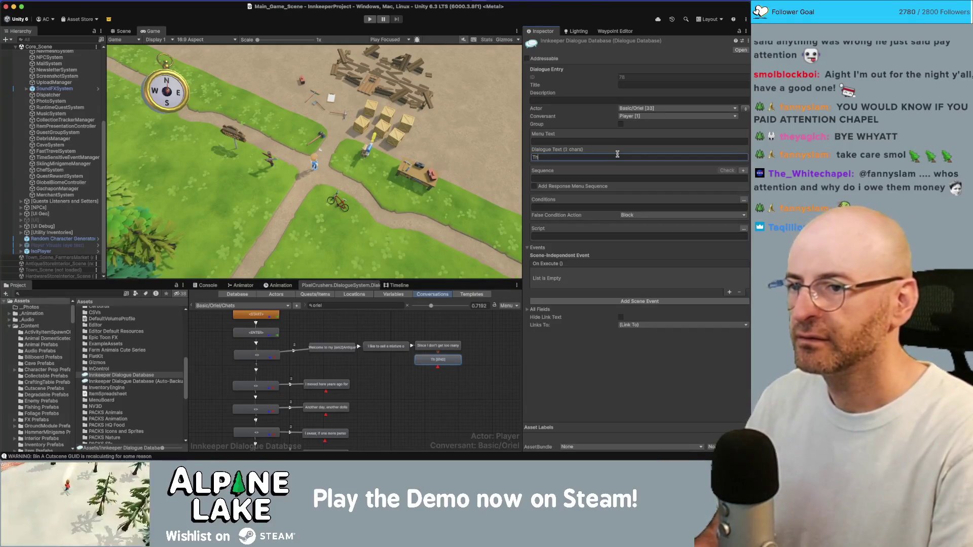
key(ctrl+z)
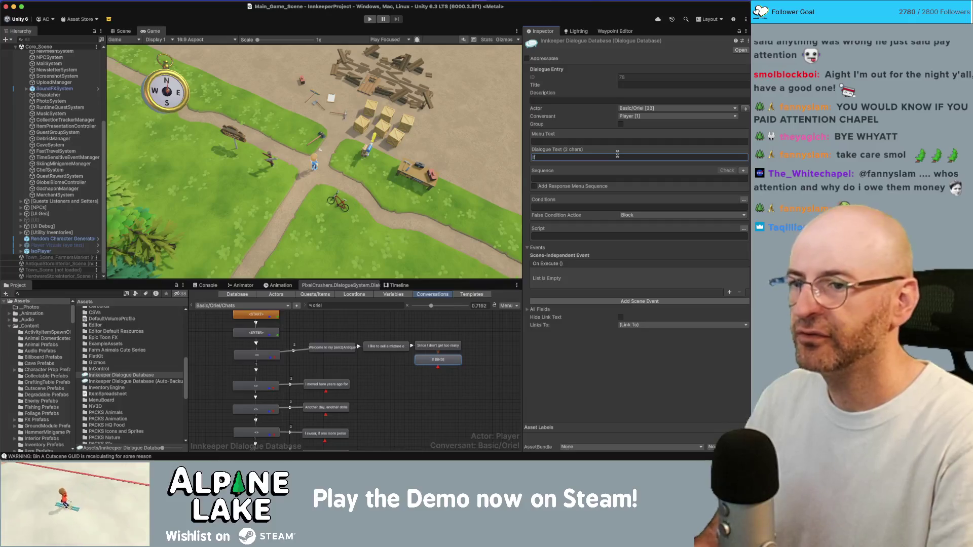
text(busi)
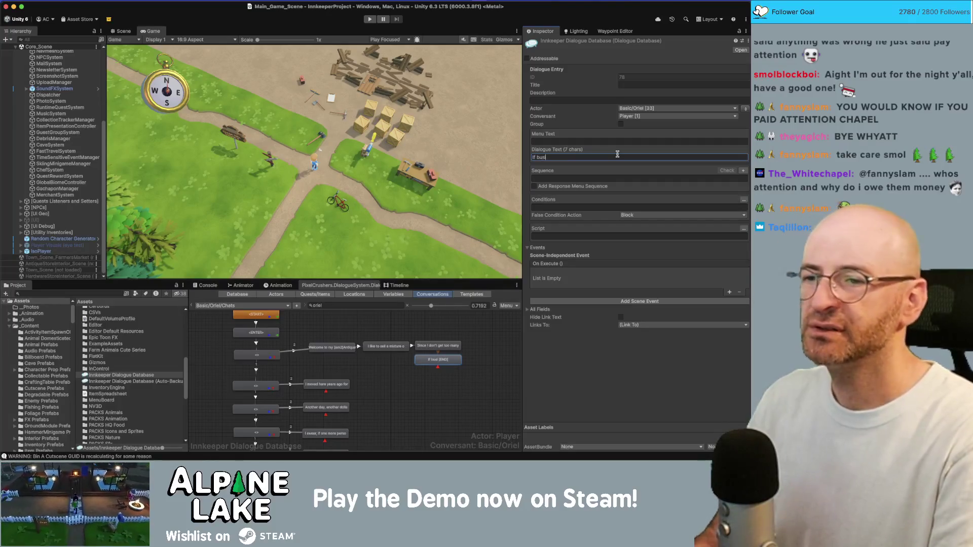
text(ness ever picks up in th)
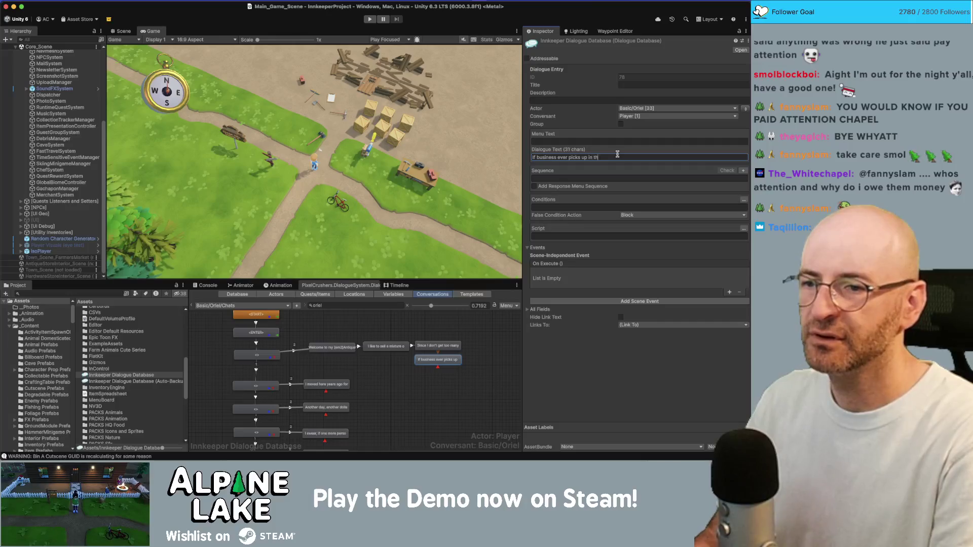
text(e future though, I'll)
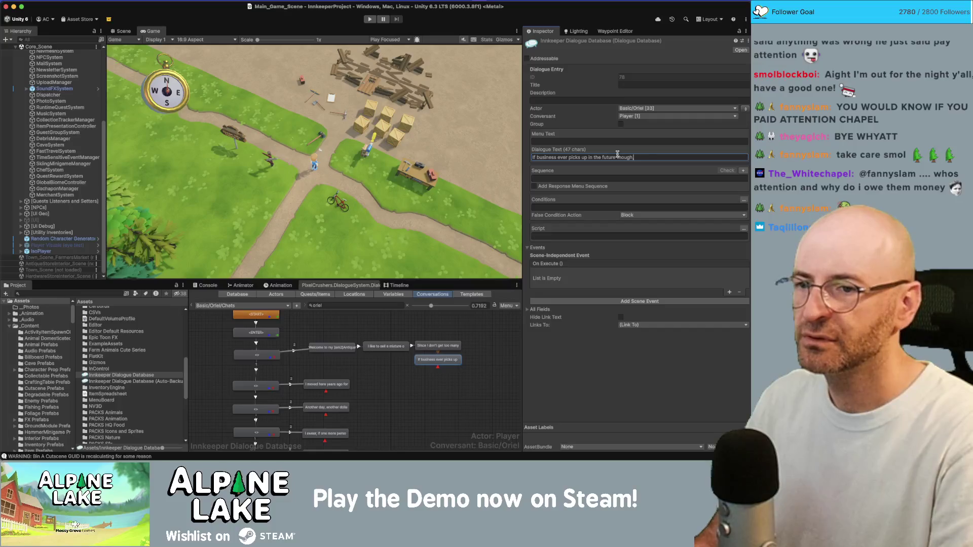
key(alt+BackSpace)
text(.)
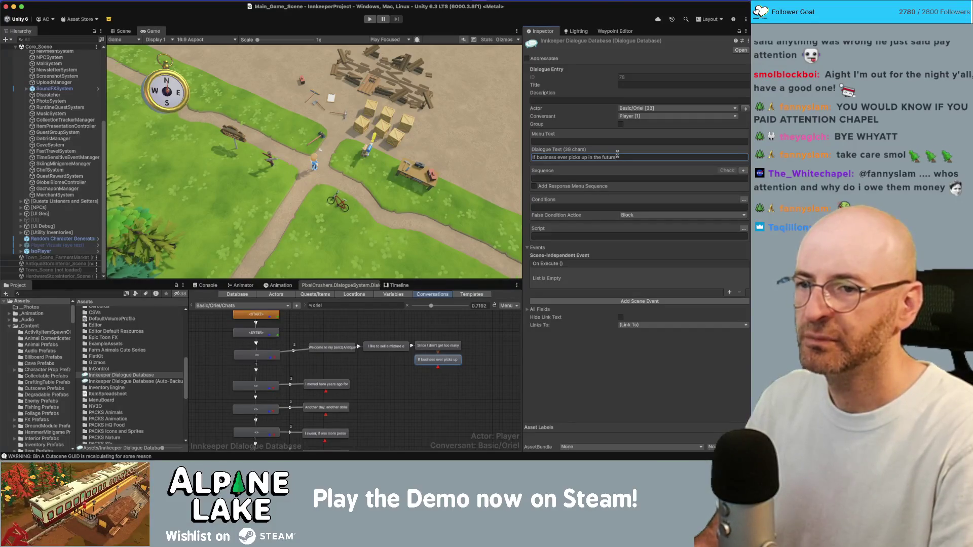
text(..)
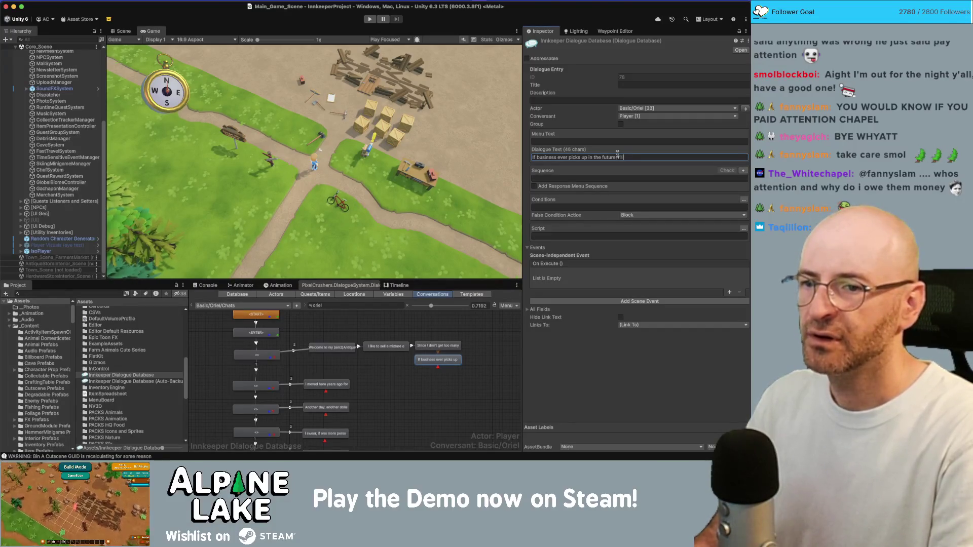
text(to carry more items.)
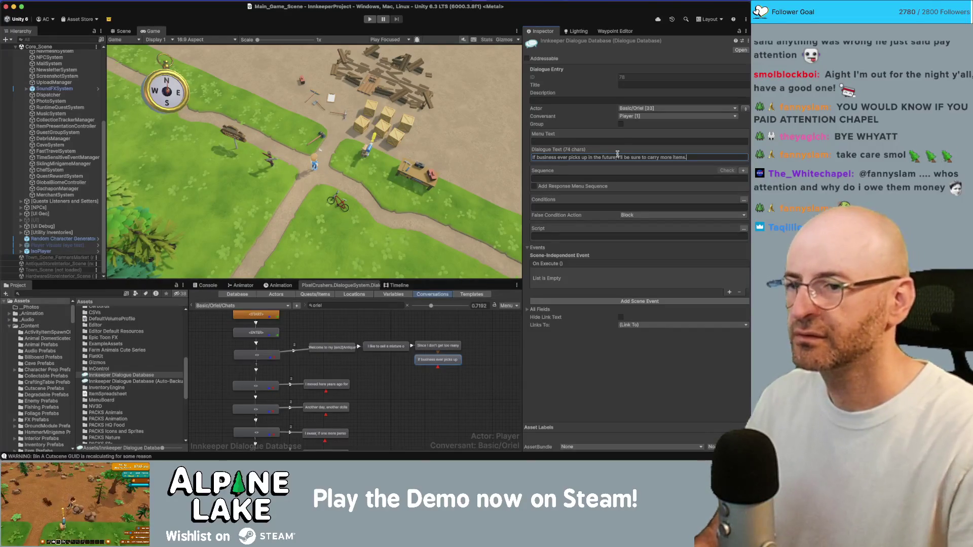
click(446, 375)
Add a follow-up line about unsold furniture being sold cheap to the neighboring thrift store.
right_click(444, 359)
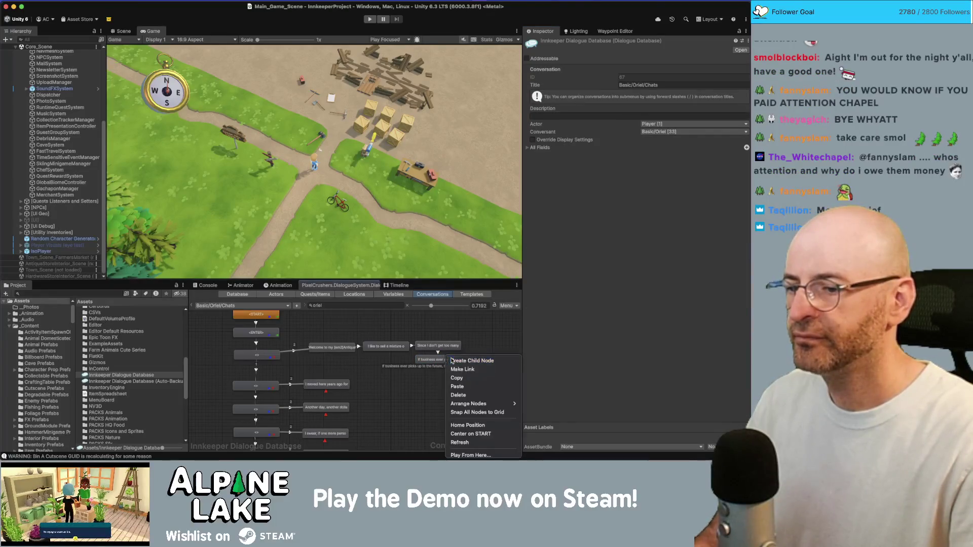
click(459, 361)
click(657, 157)
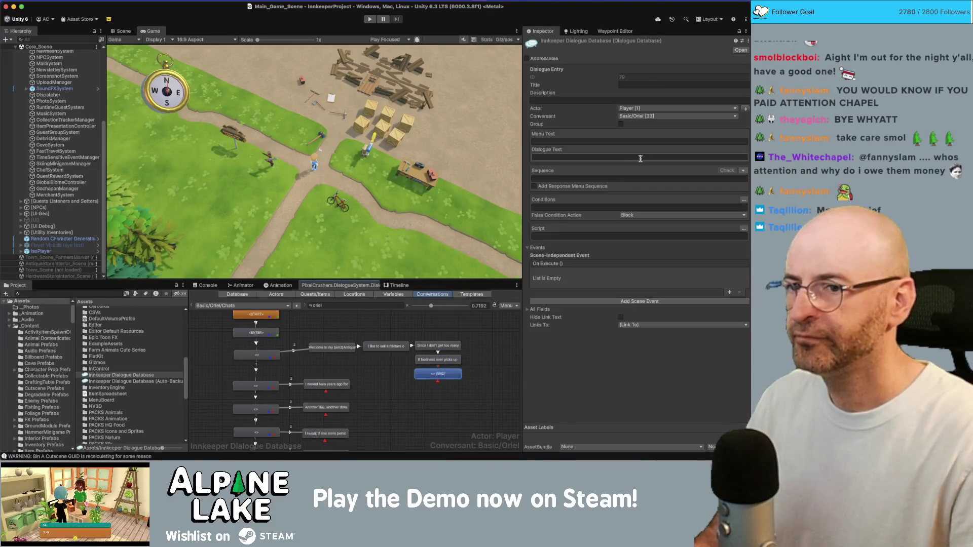
text(Also I don't)
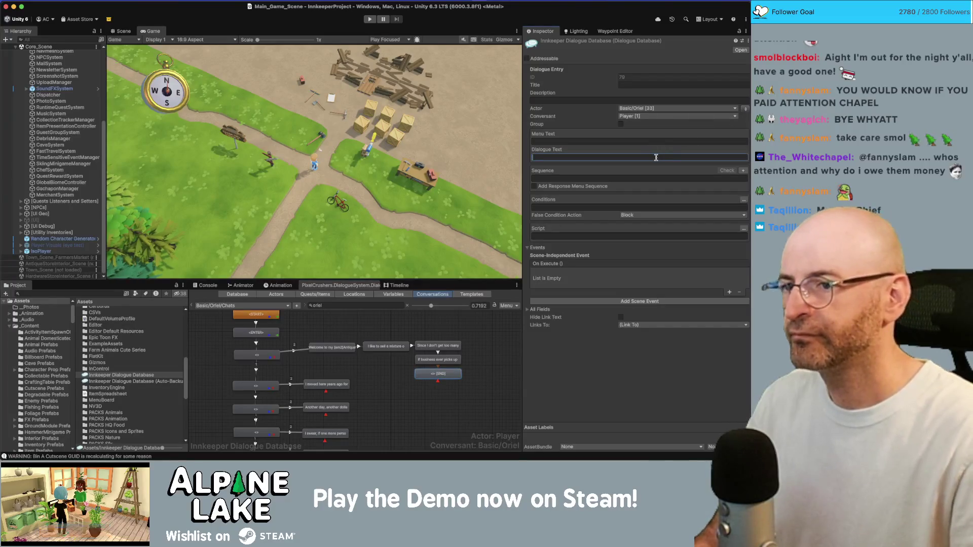
text( like when)
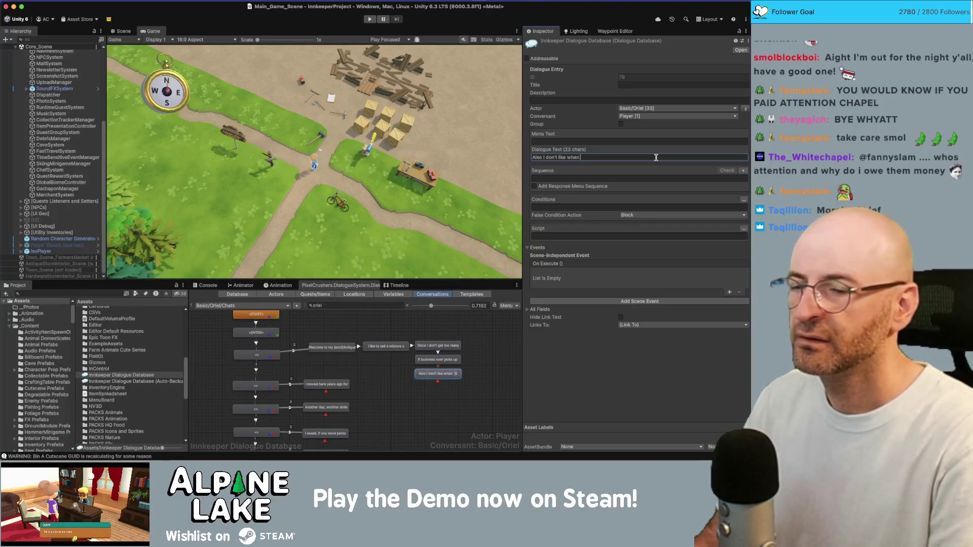
text(st)
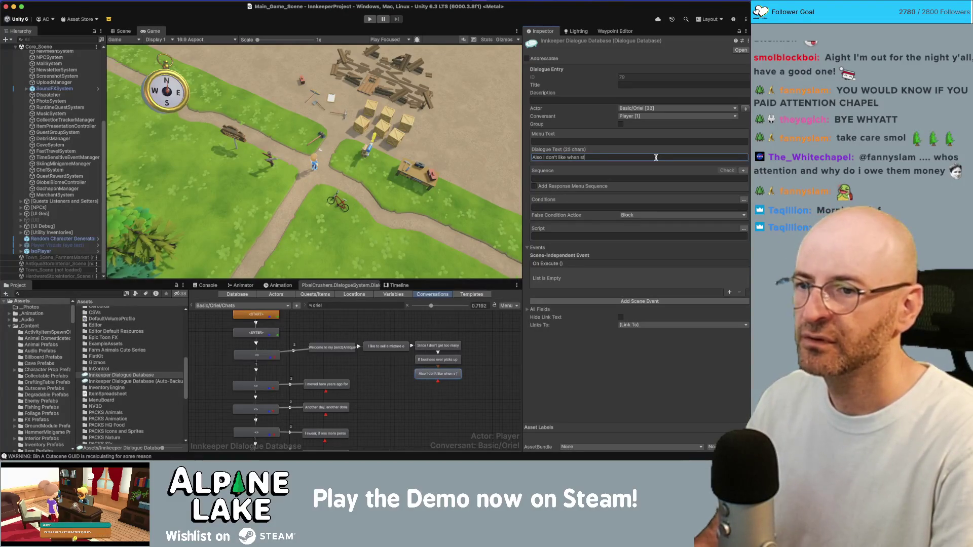
key(BackSpace)
key(BackSpace)
key(BackSpace)
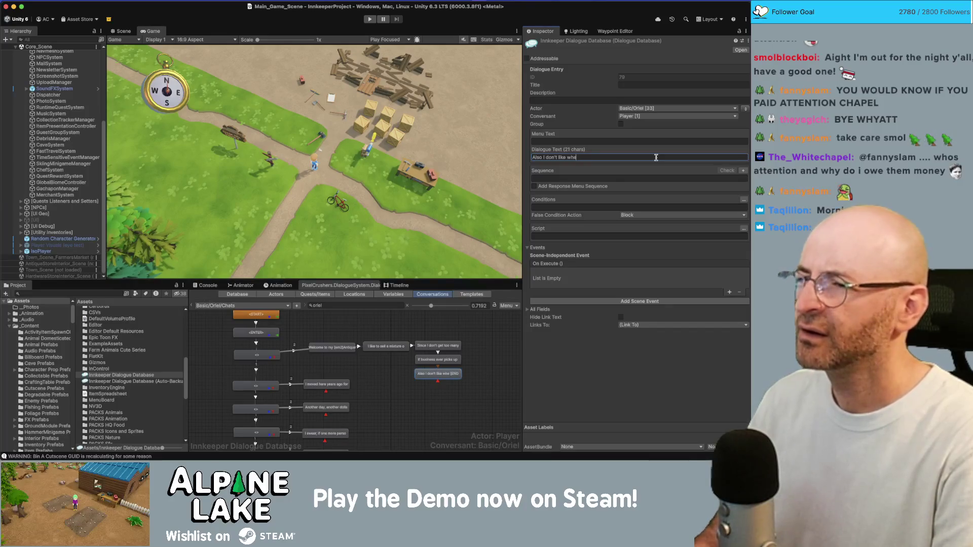
key(BackSpace)
key(BackSpace)
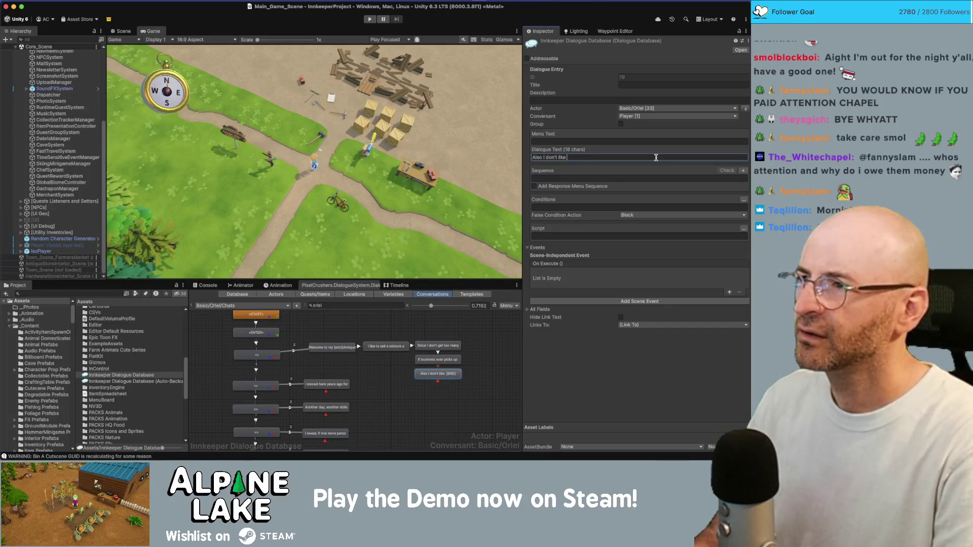
key(BackSpace)
key(BackSpace)
key(BackSpace)
text(it make)
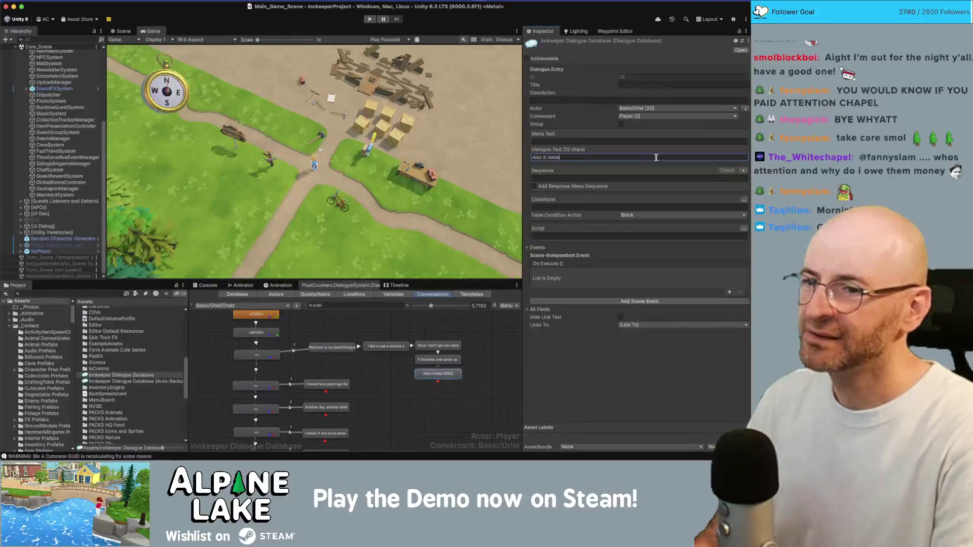
text(s me sad w)
key(BackSpace)
key(BackSpace)
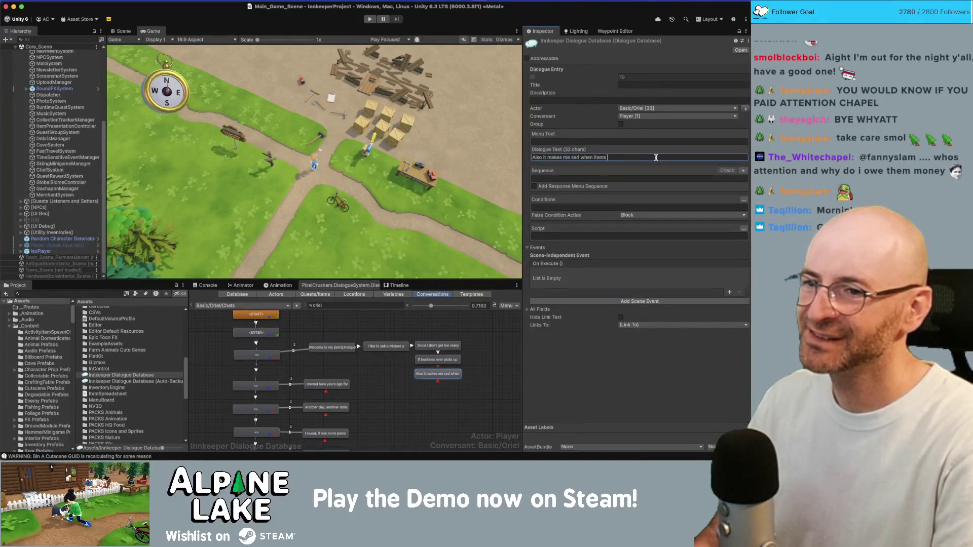
text(furniture doesn't sell)
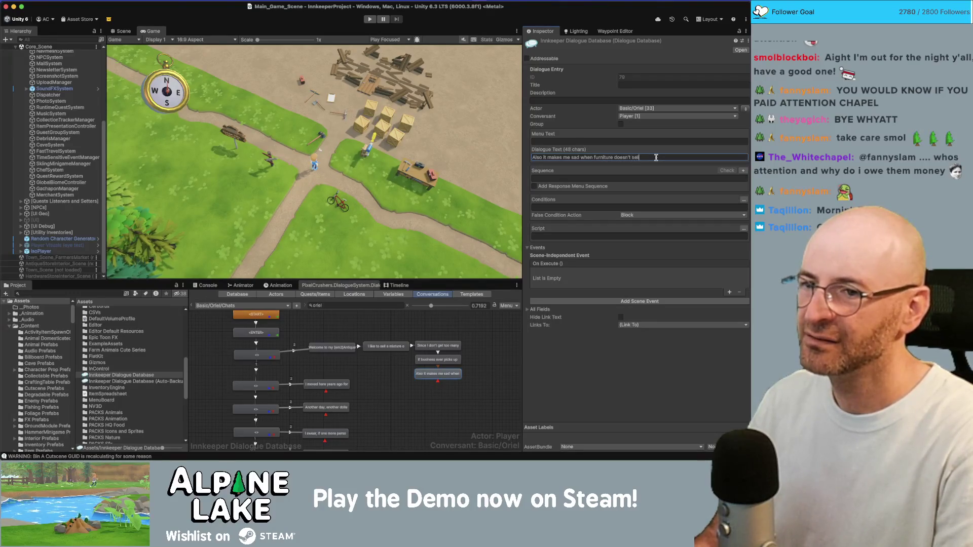
text(, s)
text( le)
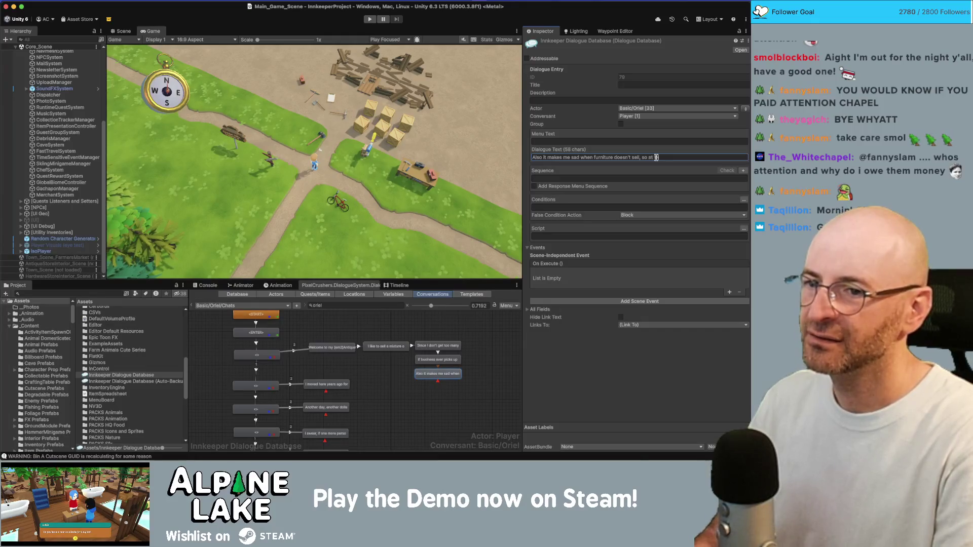
text(very)
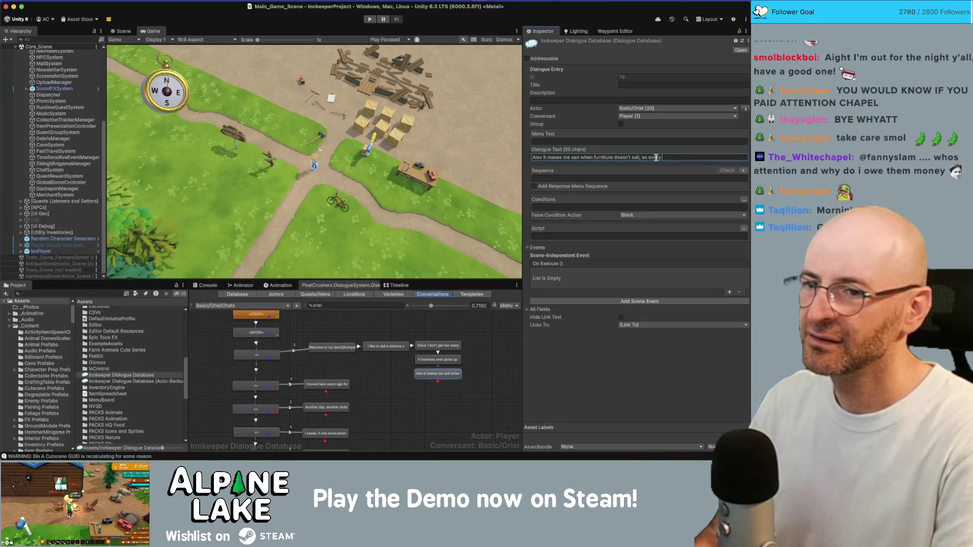
text( few days I )
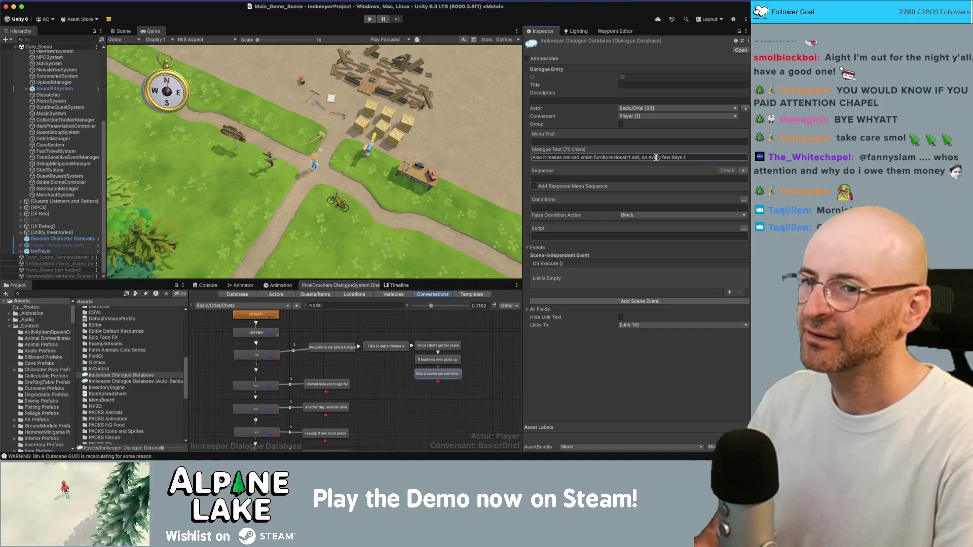
text(sell it for cheap)
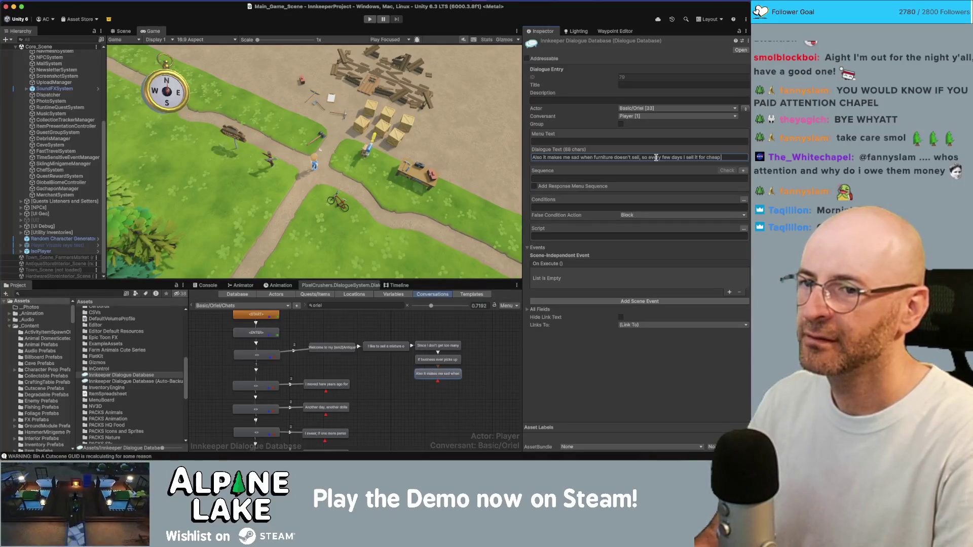
text(()
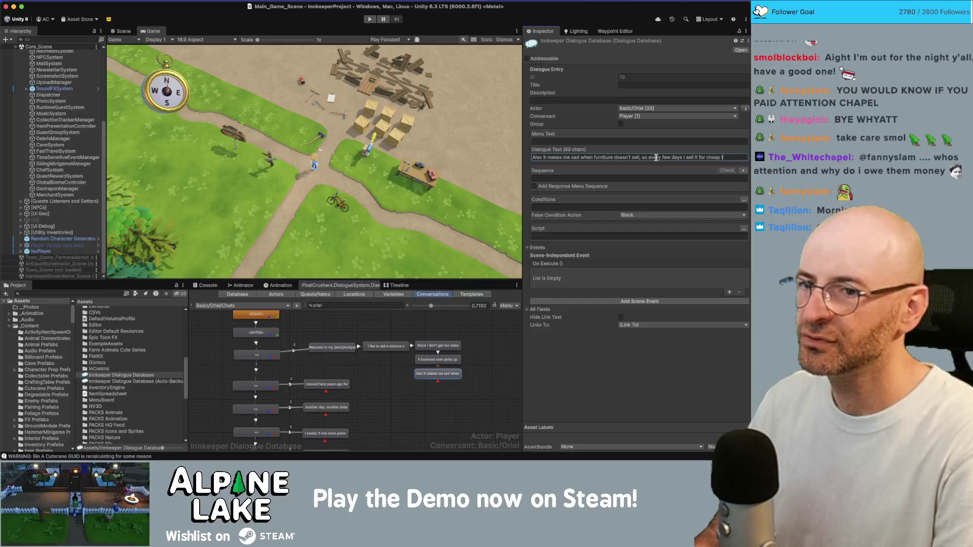
text(e neighboring)
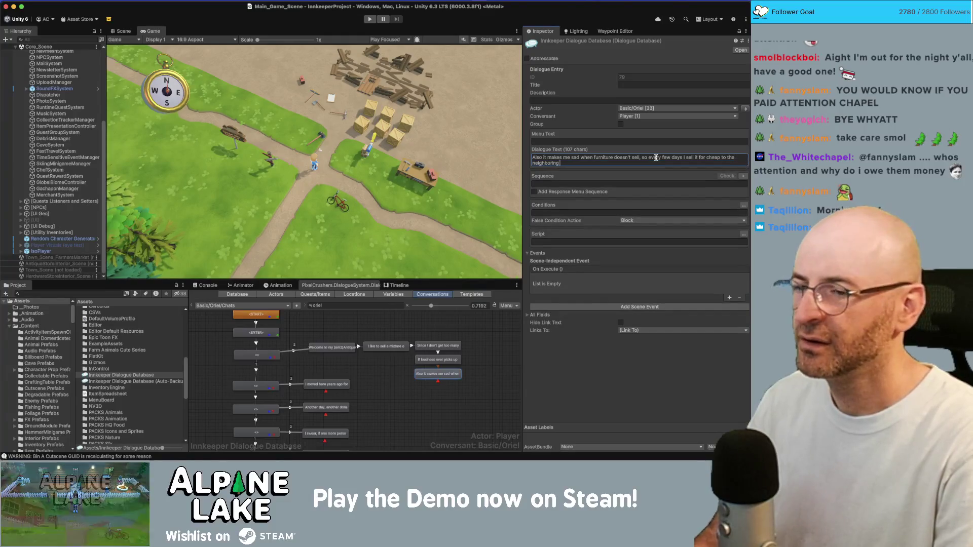
text( thrift store.)
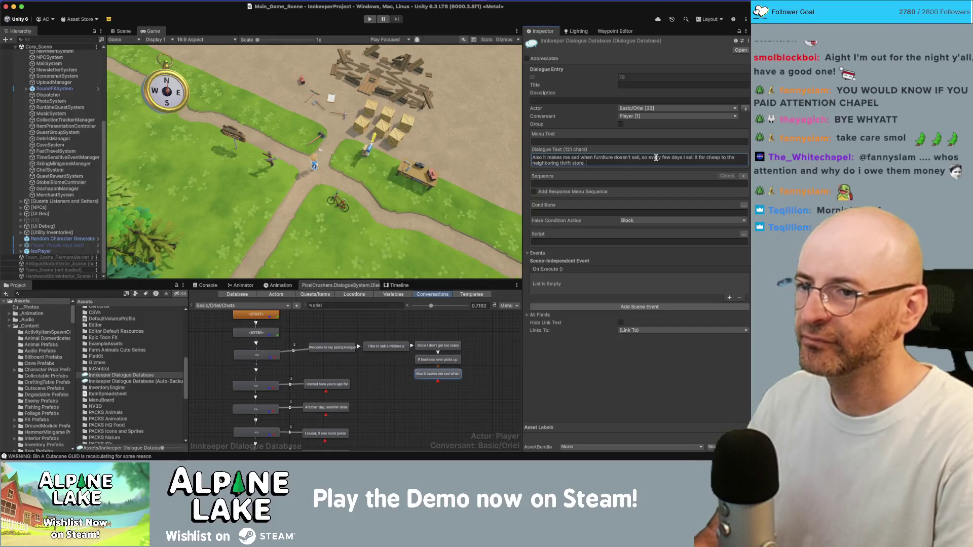
key(BackSpace)
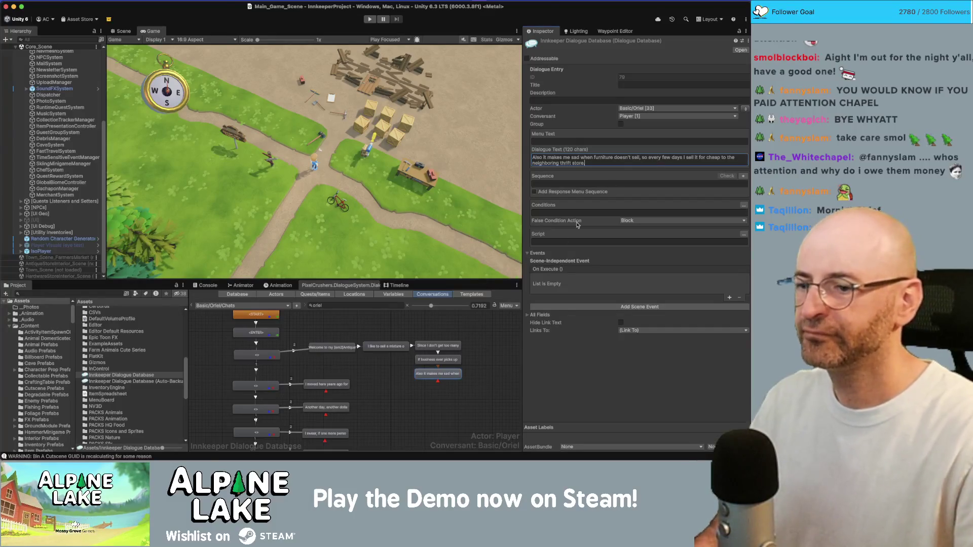
Add an Oriel child line: 'So don't be surprised when an item you had your eye on disappears from my shop.'.
right_click(448, 376)
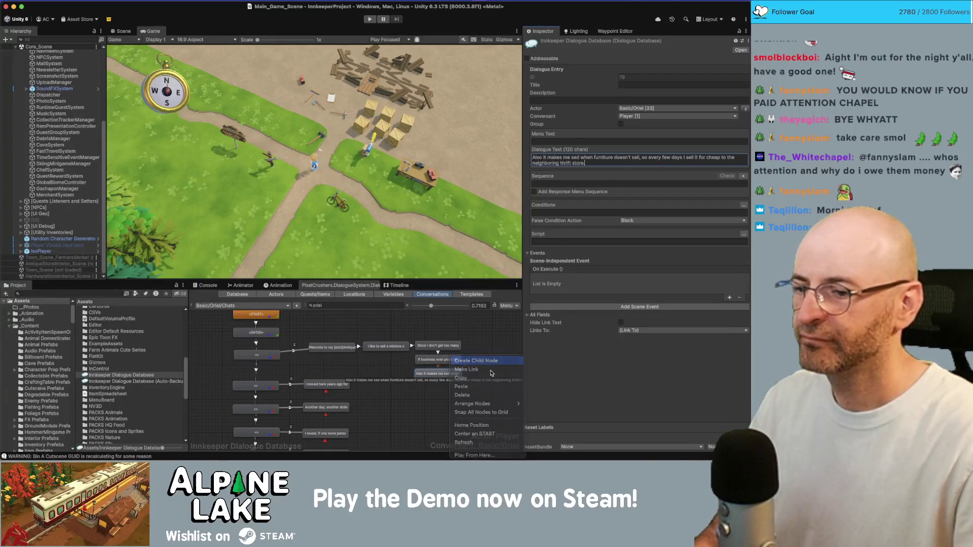
click(472, 381)
click(744, 108)
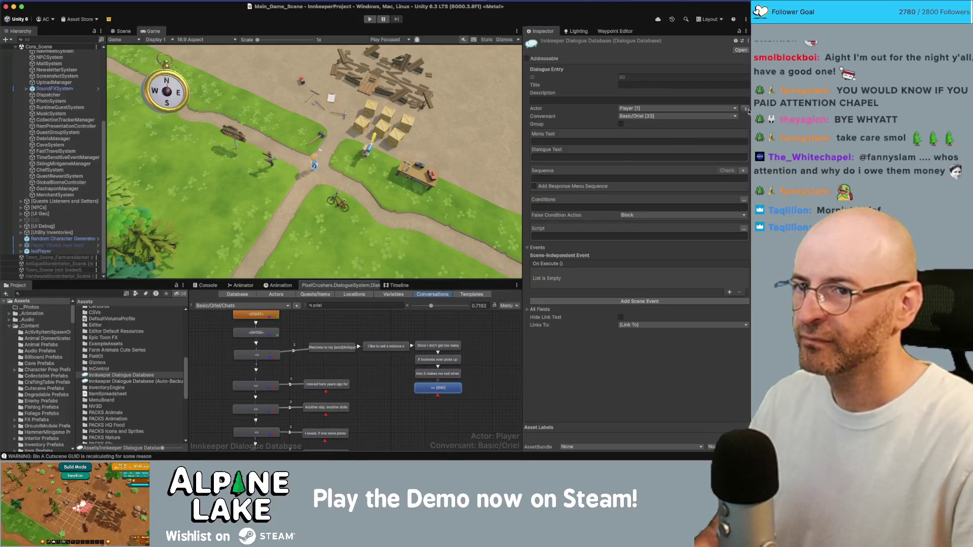
click(690, 157)
text(So don't be surprised when an)
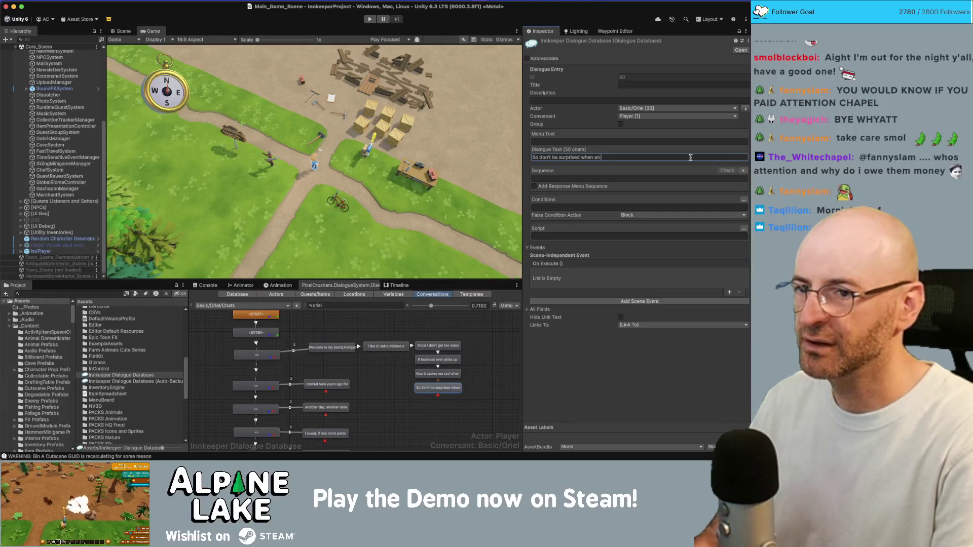
key(BackSpace)
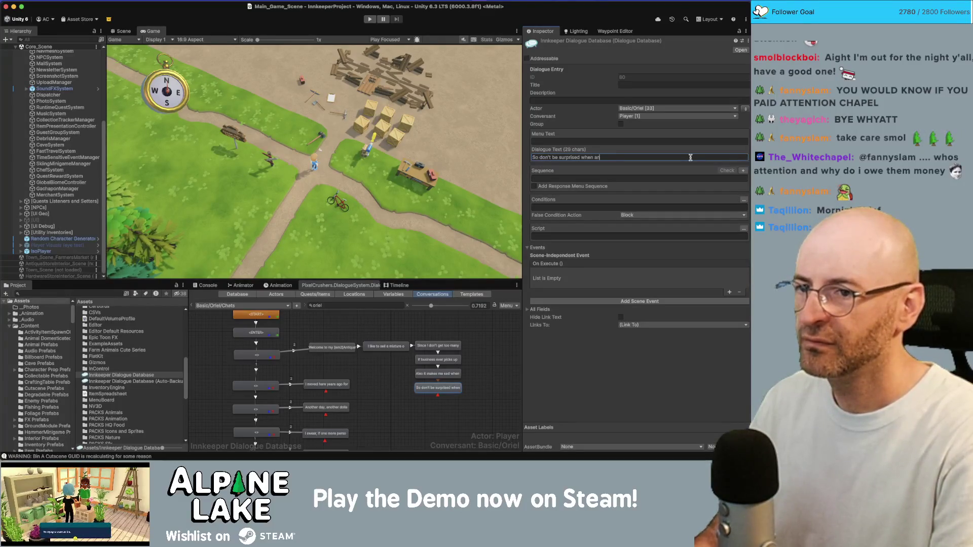
text( item you h)
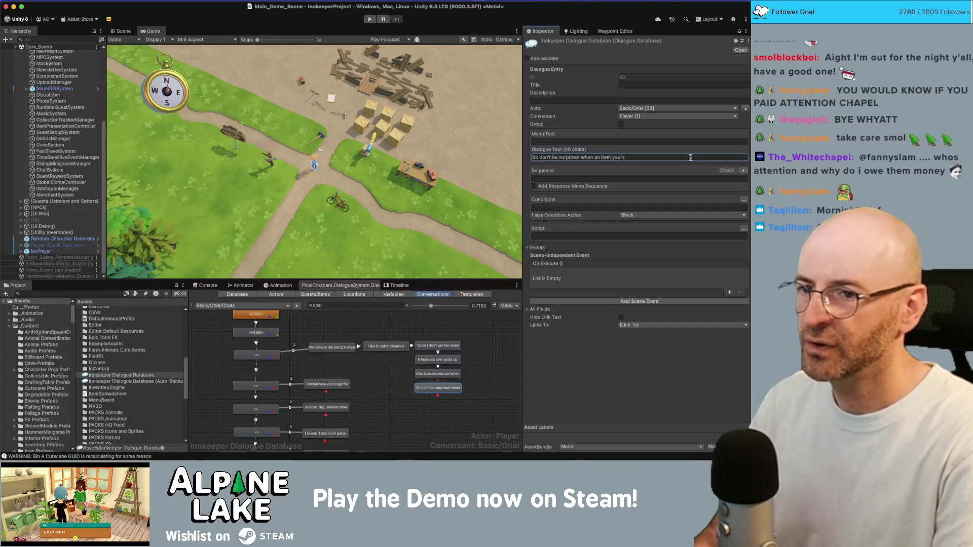
text(ad your eye on disappear)
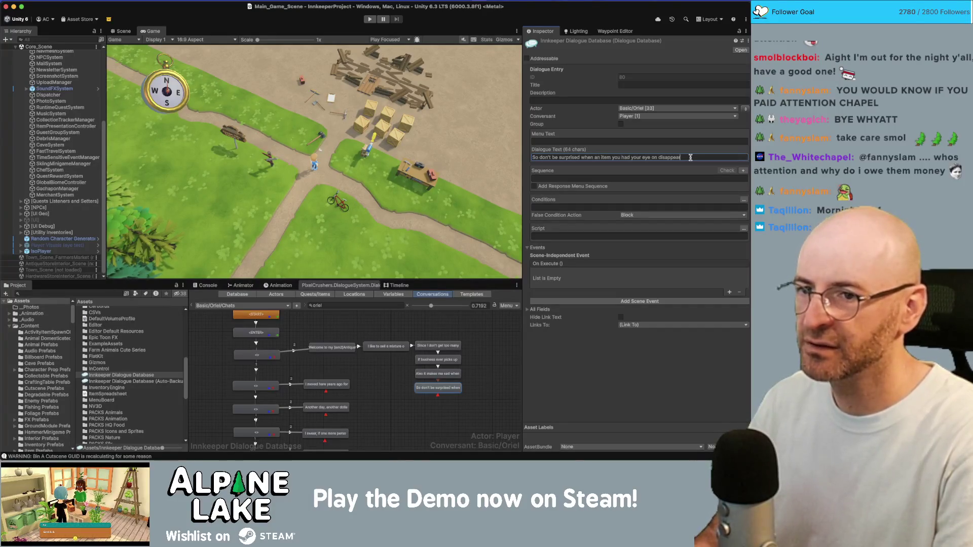
text(s from my shop.)
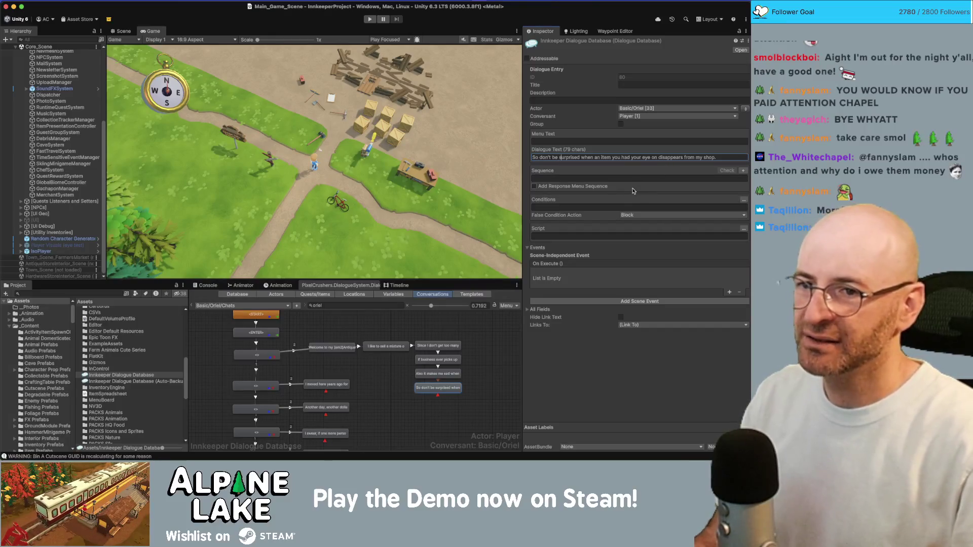
Change the ending of the 'So don't be surprised' line from 'shop.' to 'inventory.'.
click(487, 349)
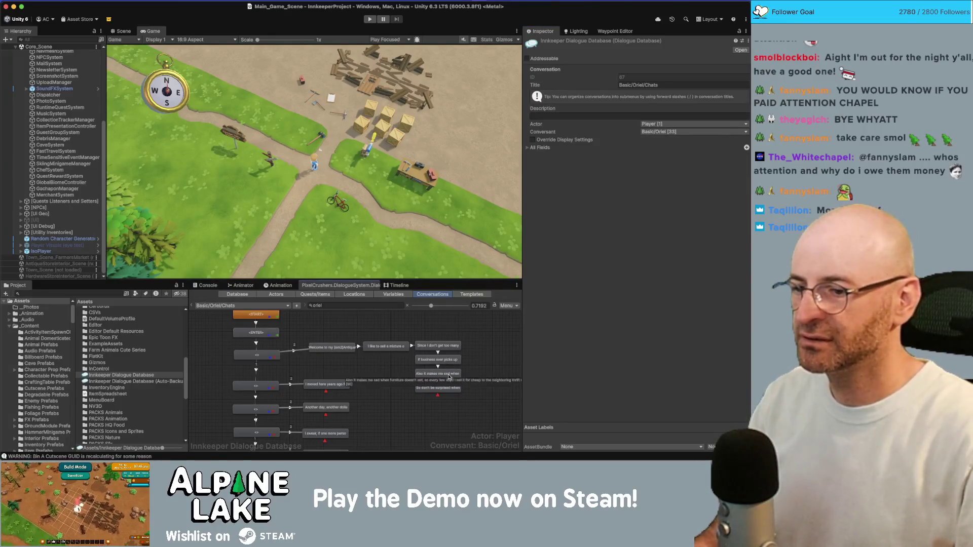
click(438, 387)
click(682, 158)
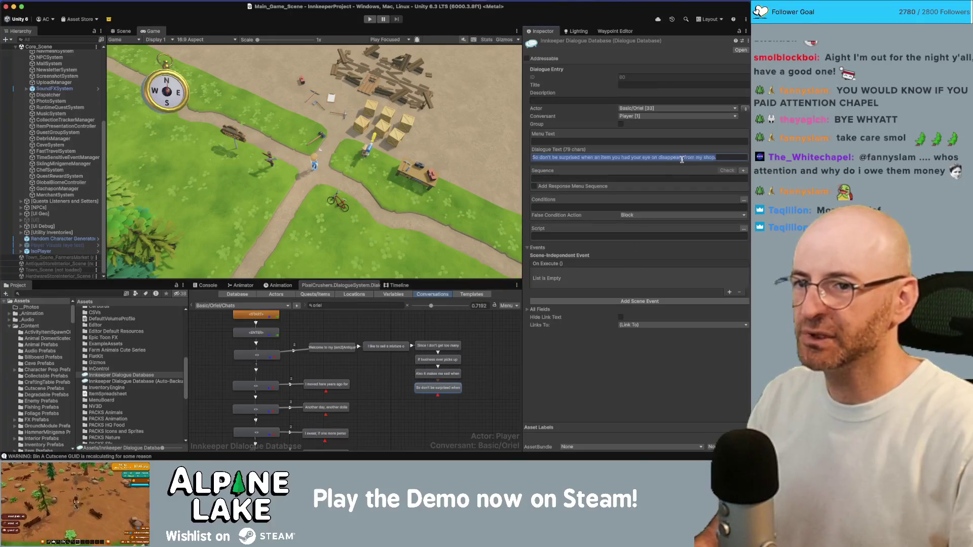
key(End)
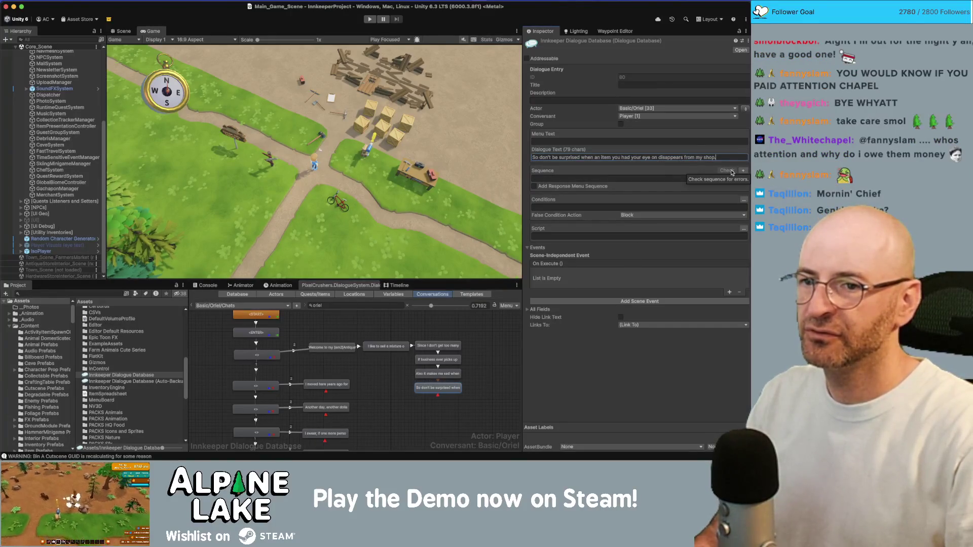
key(BackSpace)
key(BackSpace)
key(BackSpace)
text(inventory.)
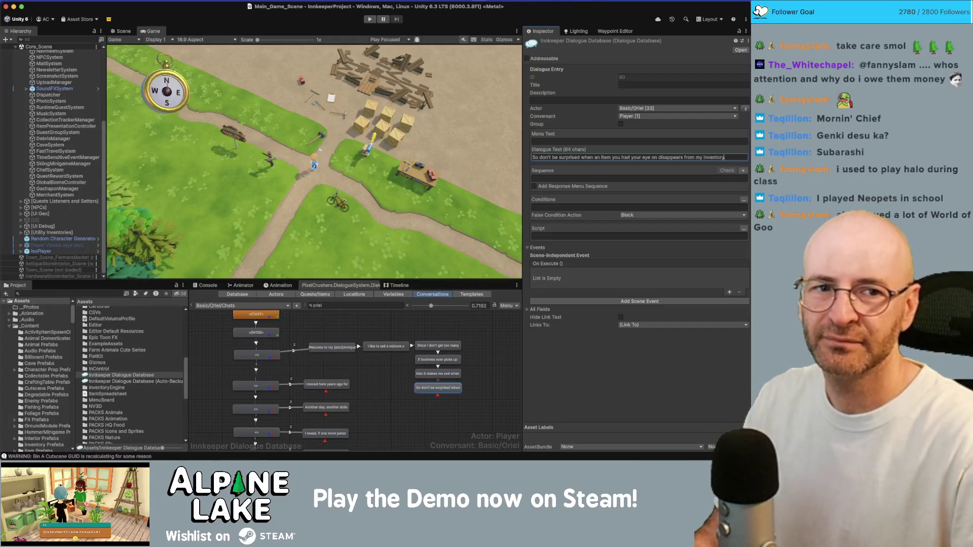
key(super+Tab)
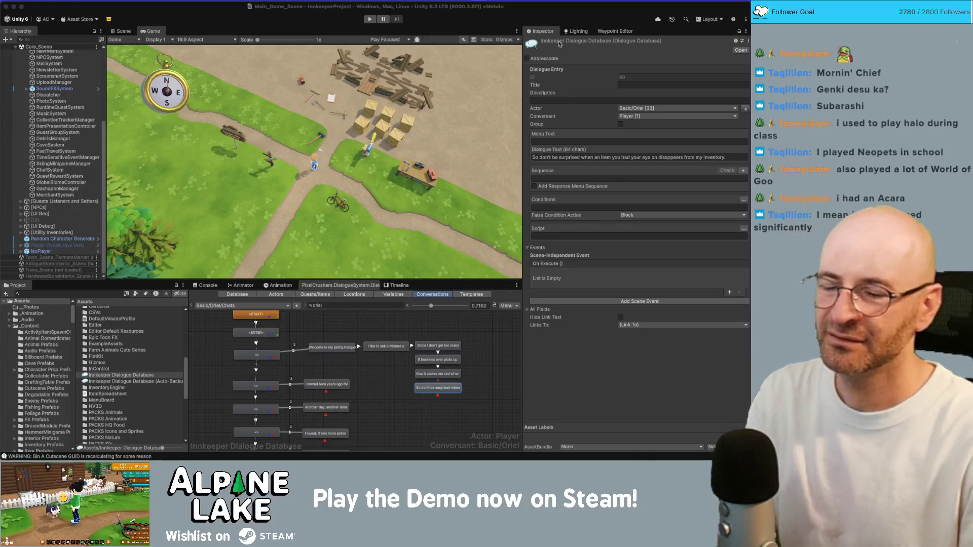
click(291, 101)
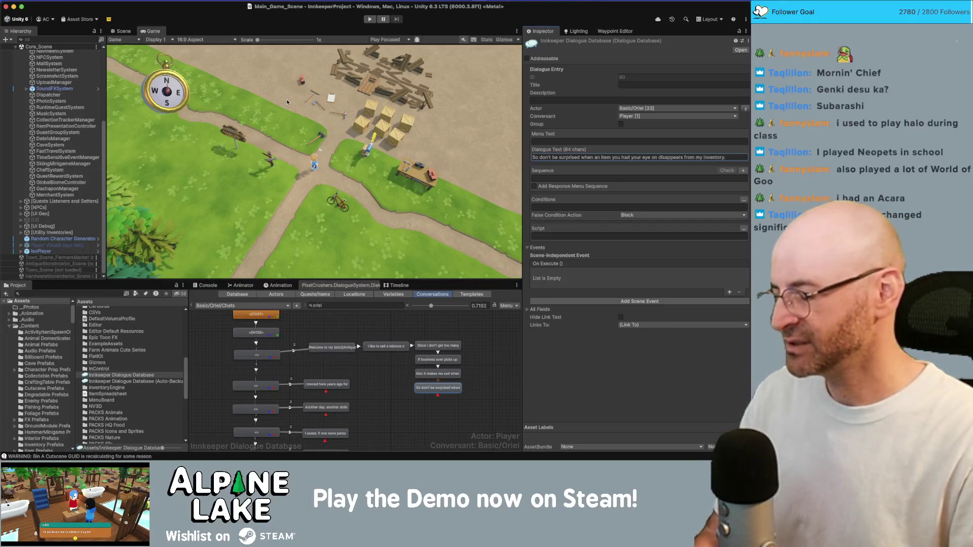
Show the Scene view shaded without sky and fog, then display the Basic/Oriel/Chats properties.
click(124, 31)
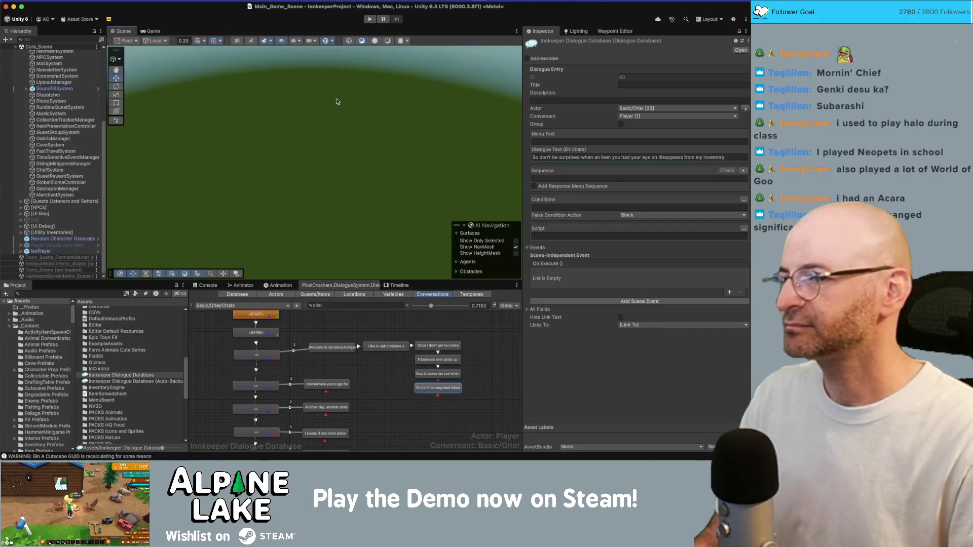
mouse_move(337, 99)
mouse_down()
mouse_move(295, 58)
mouse_move(253, 81)
mouse_up()
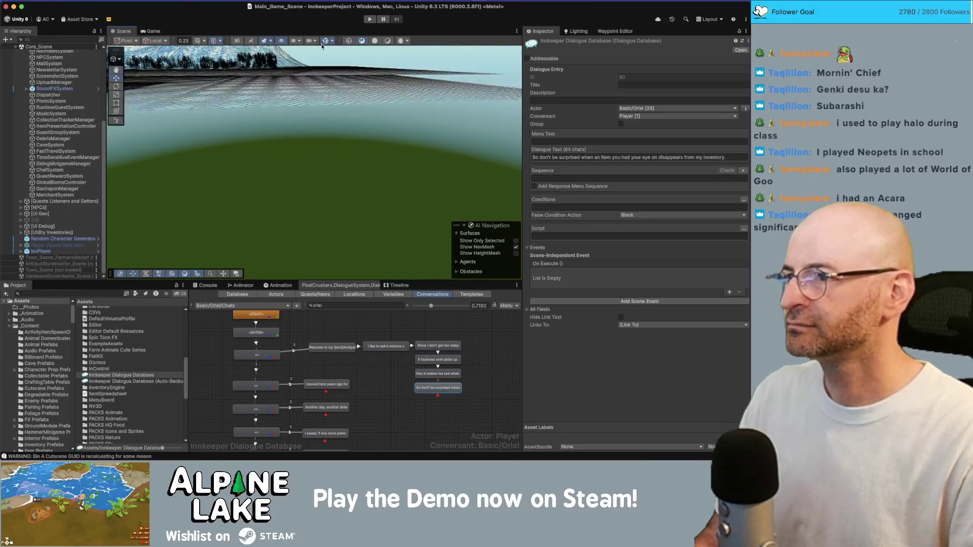
click(387, 41)
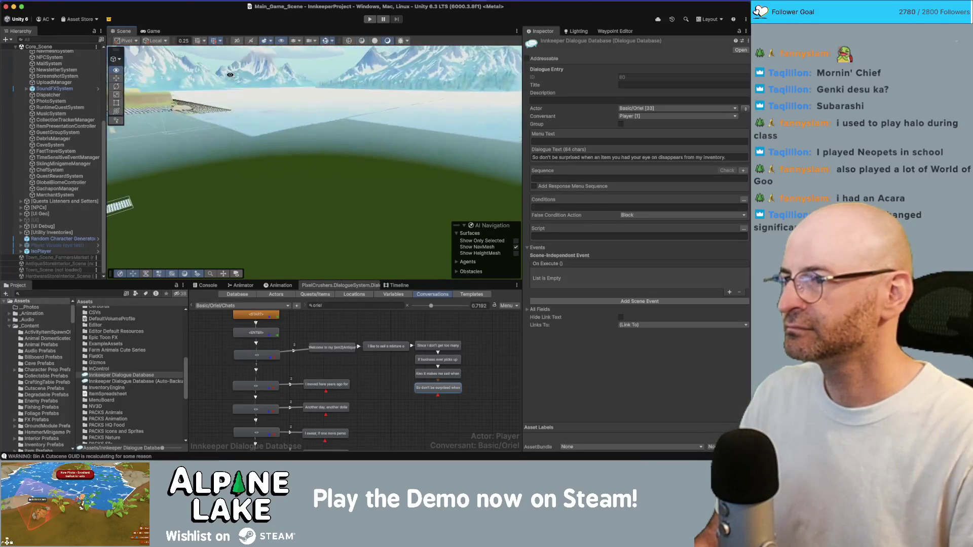
click(264, 40)
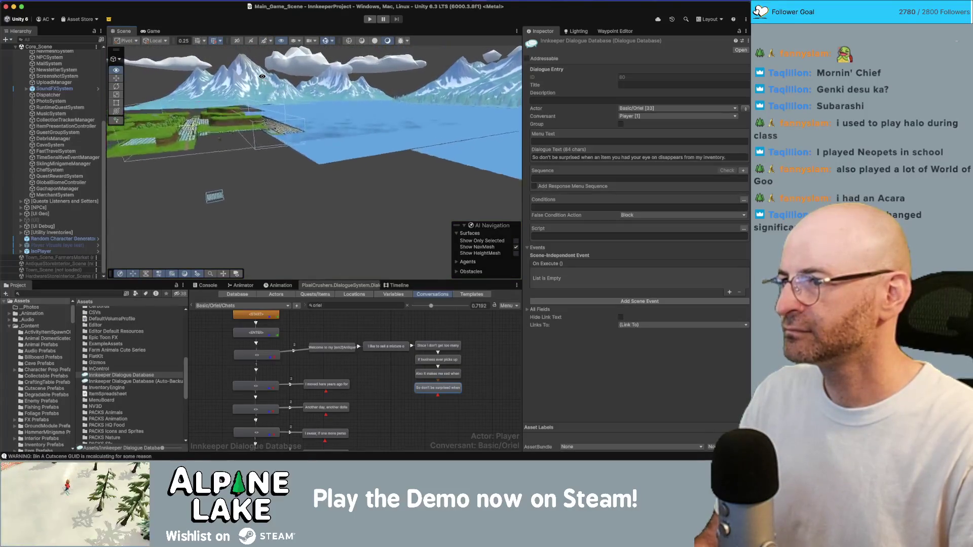
drag(334, 101, 369, 123)
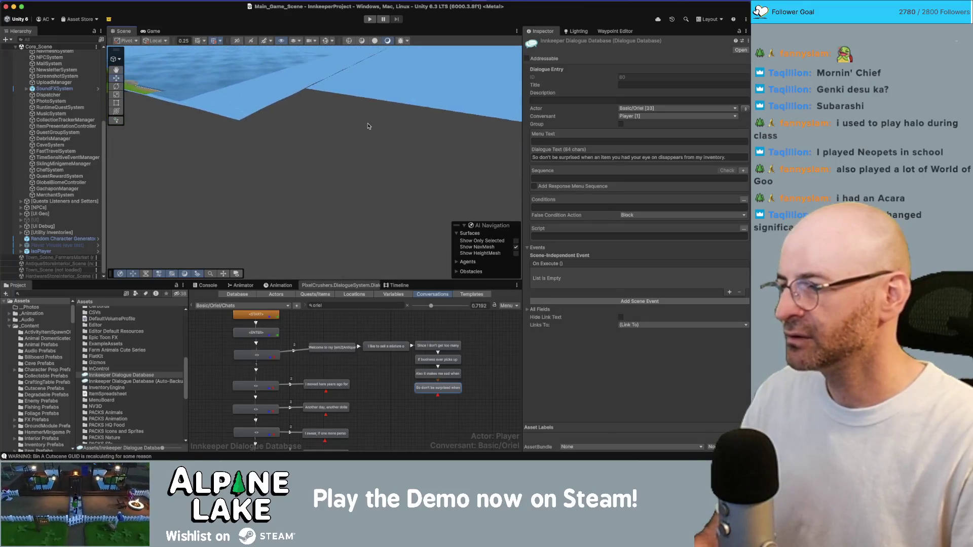
key(super+Tab)
key(super+Tab)
click(369, 384)
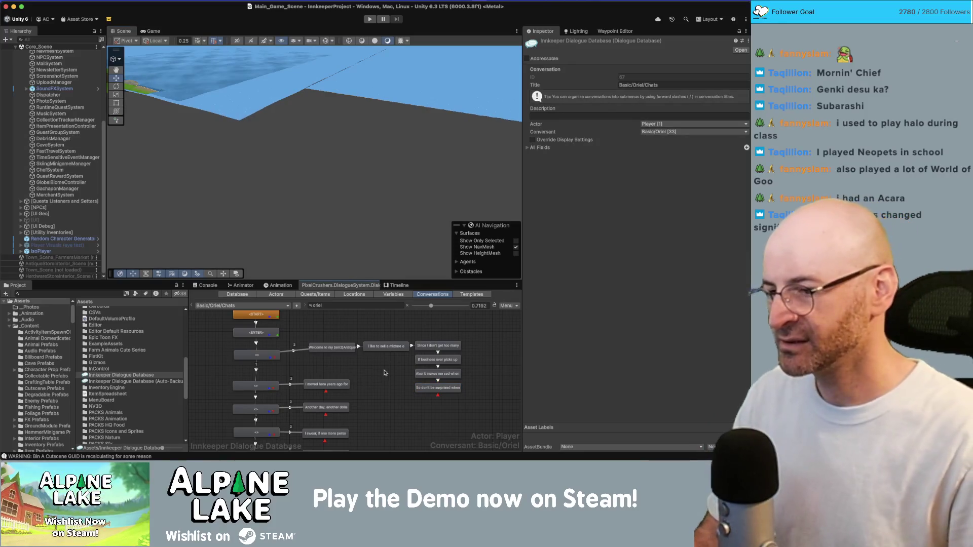
Review each Oriel line in turn, from 'Welcome to my Antique Shop' to the disappearing-items line.
scroll(382, 370, right, 3)
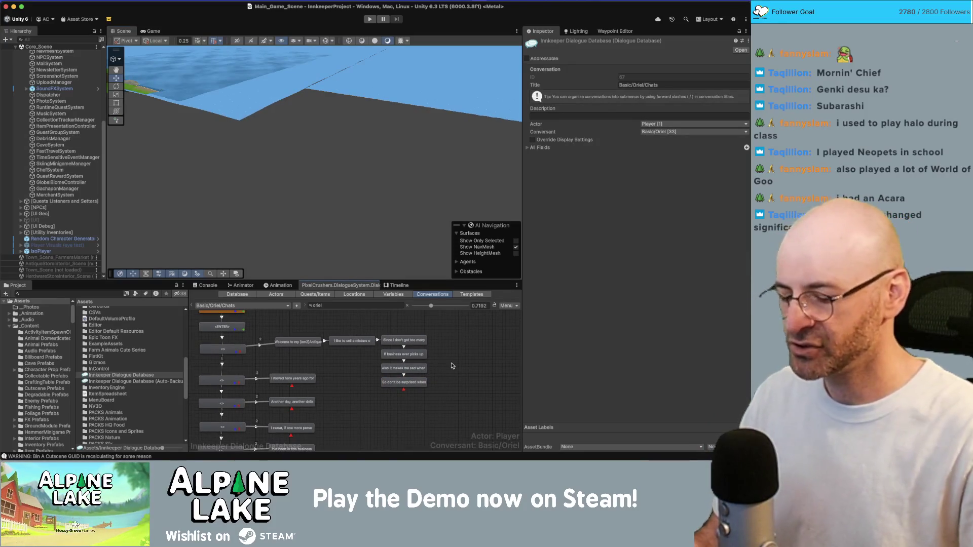
click(292, 342)
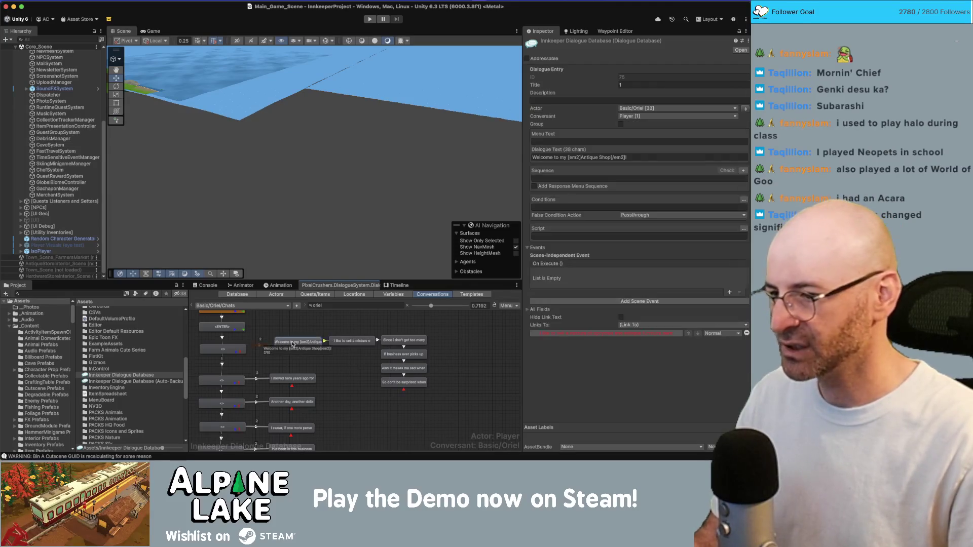
click(357, 341)
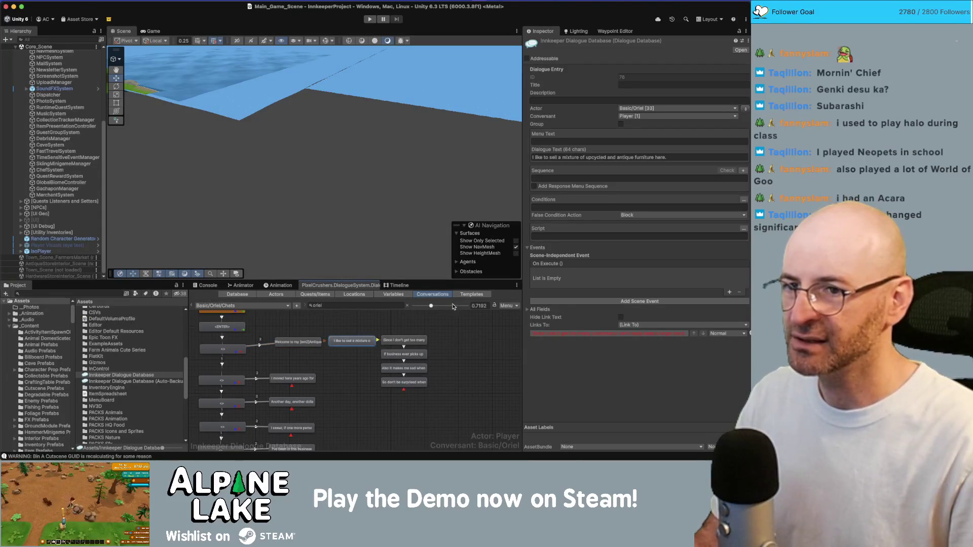
click(414, 339)
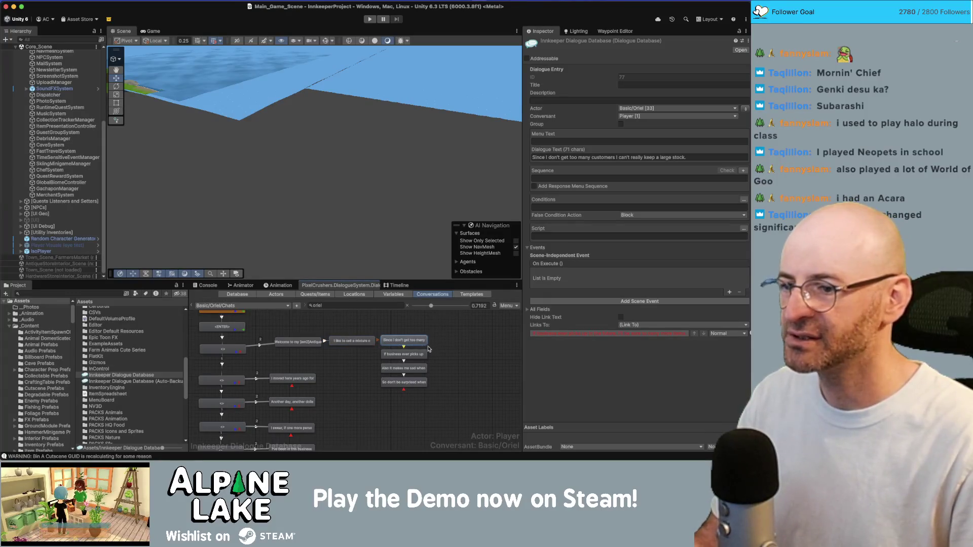
click(415, 353)
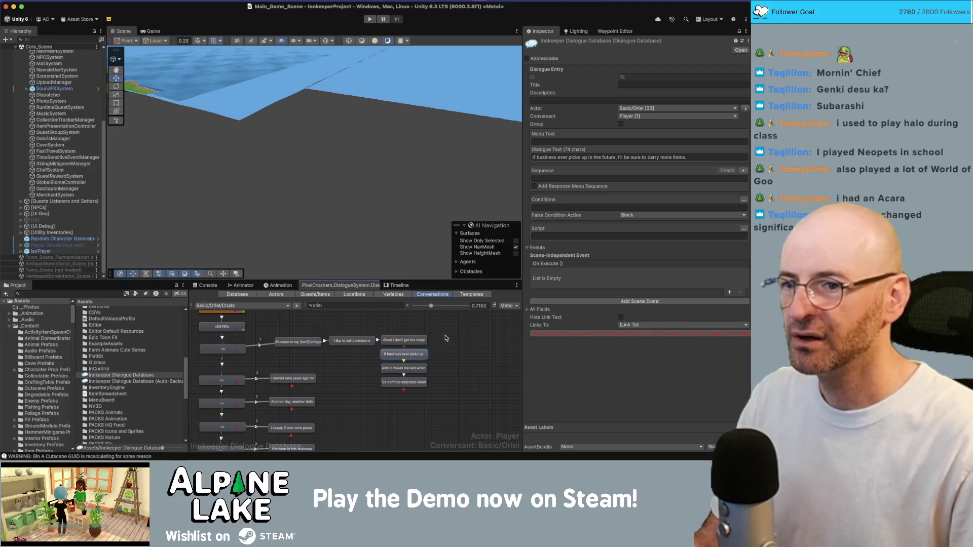
click(413, 368)
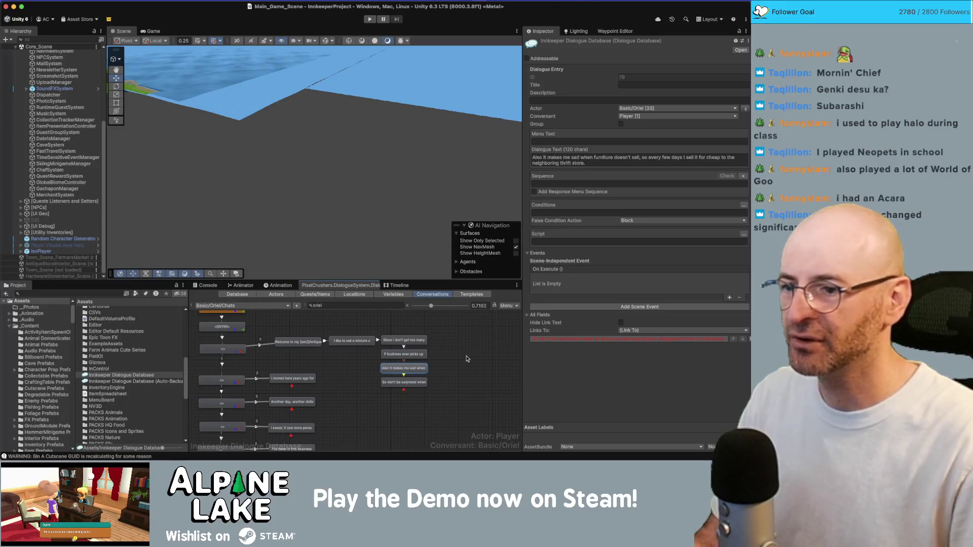
click(424, 381)
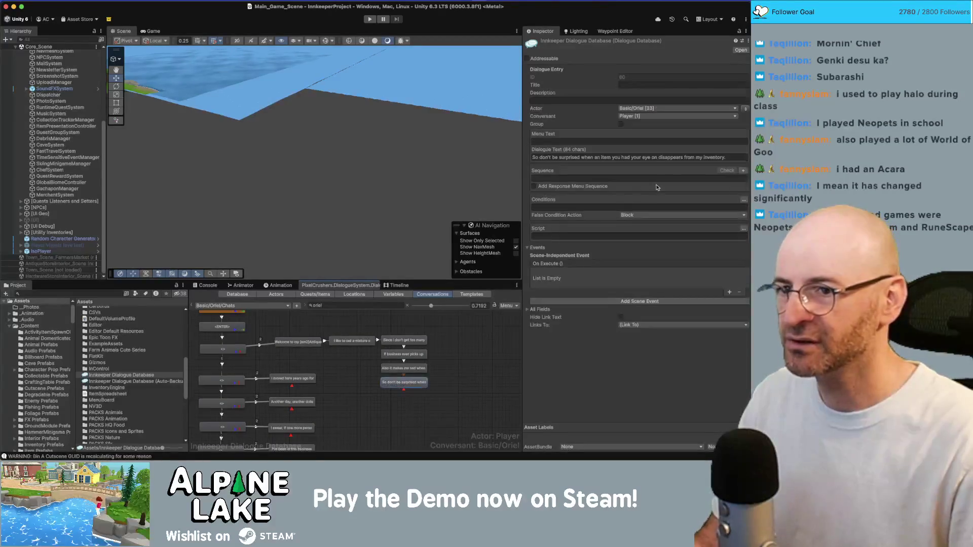
Change the ending of Oriel's final dialogue line from 'from my inventory.' to 'from the store.'.
click(684, 157)
key(shift+End)
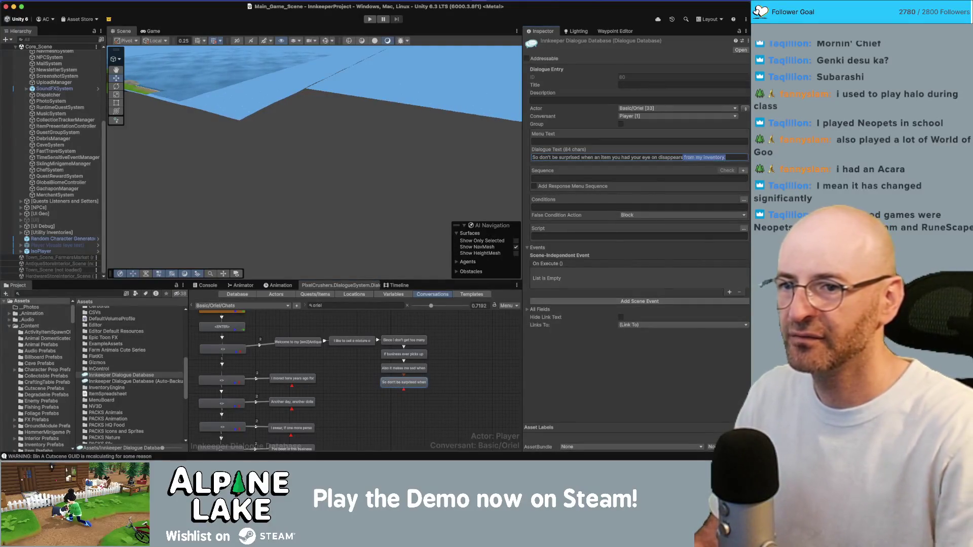
text(,)
key(BackSpace)
text(from t)
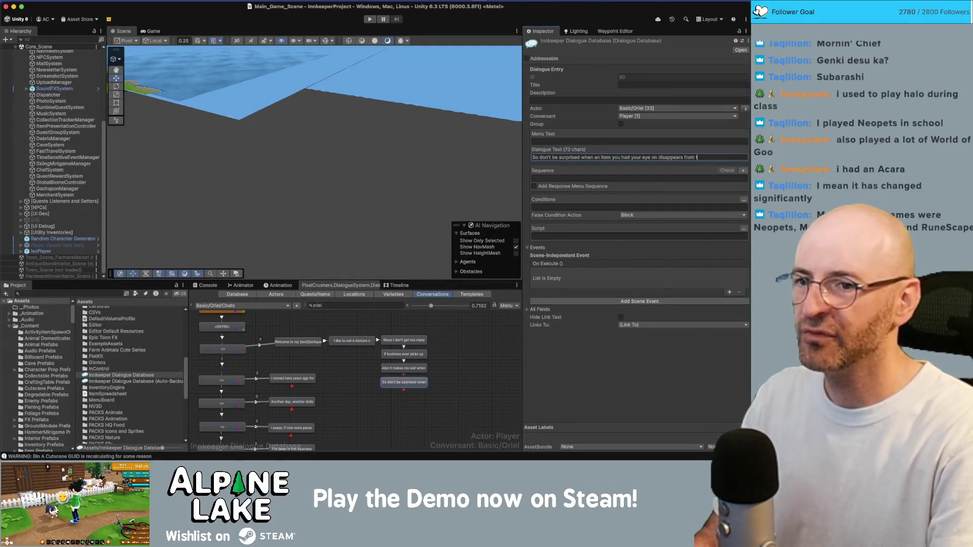
text(he store.)
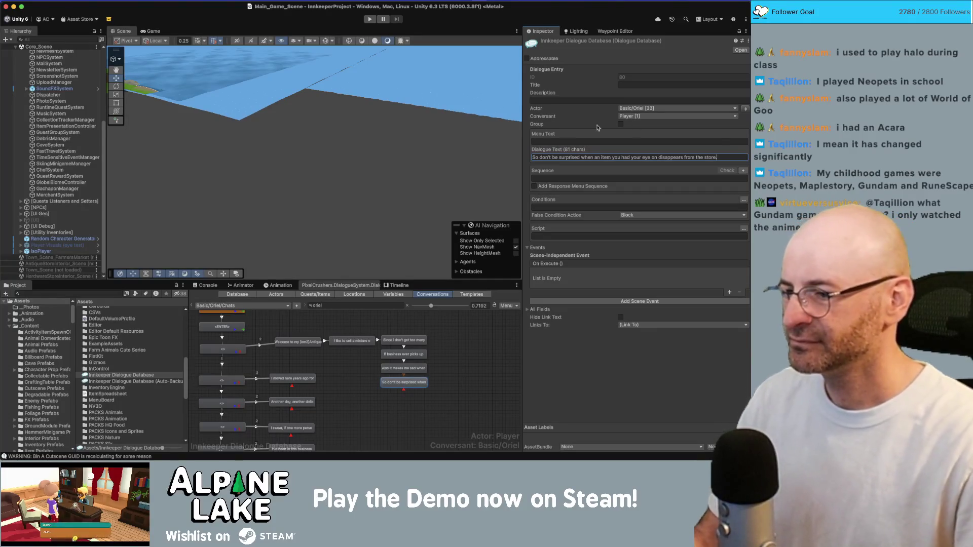
Commit the edited line ending 'disappears from the store.' and start play mode.
click(369, 20)
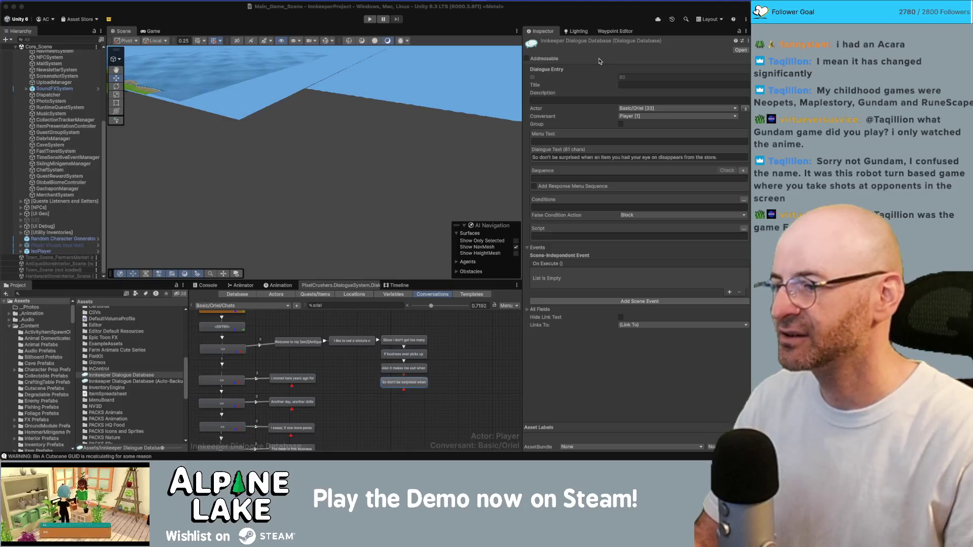
click(368, 19)
click(368, 19)
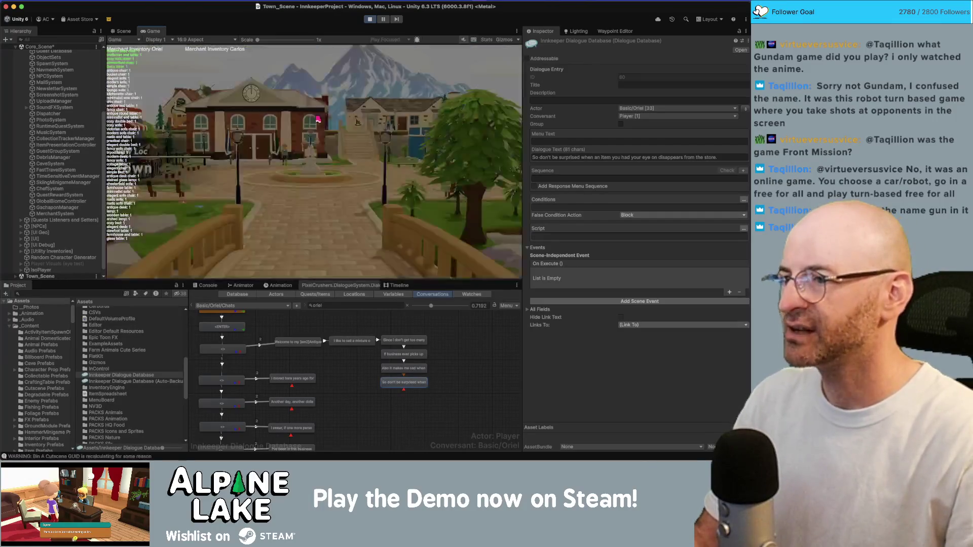
Skip the town intro and Town Square cutscenes and walk the player into the antique store.
key(Escape)
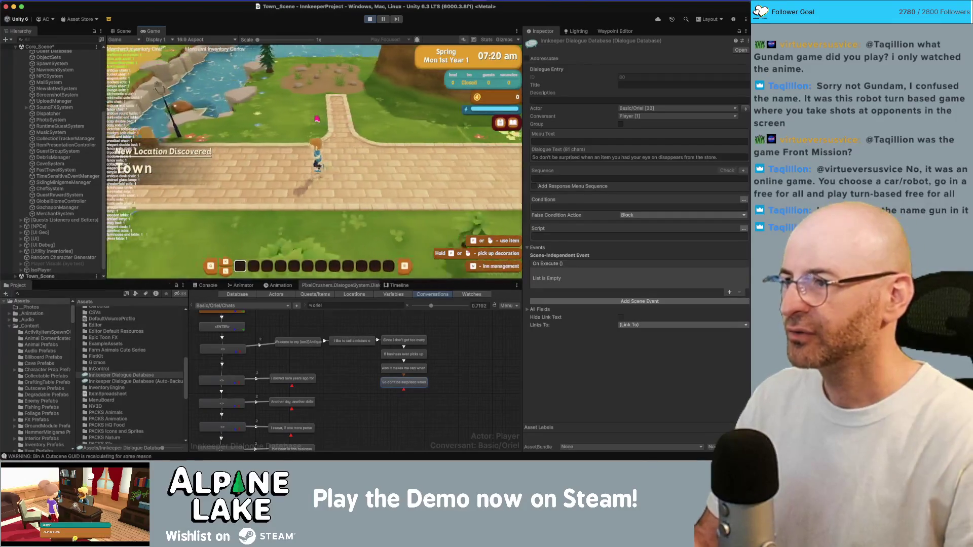
key(a)
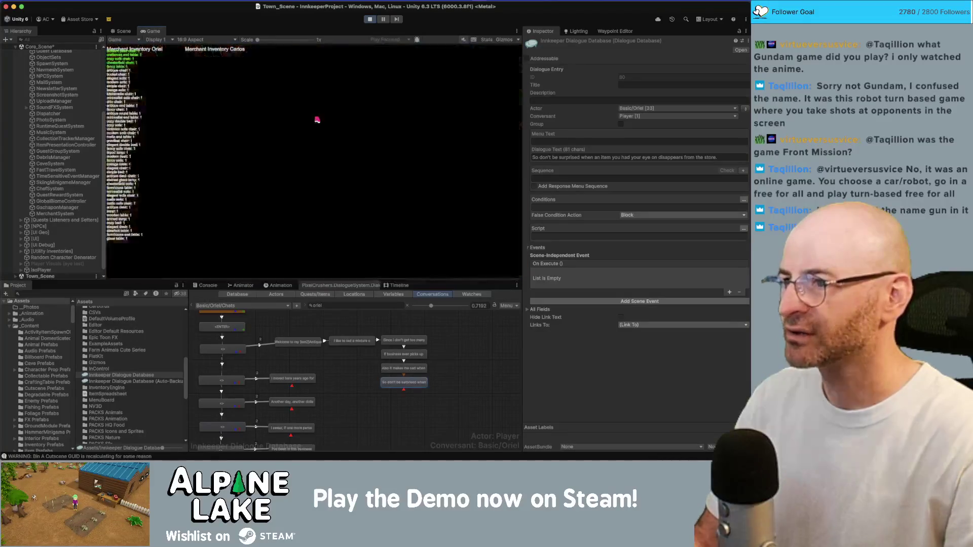
key(Escape)
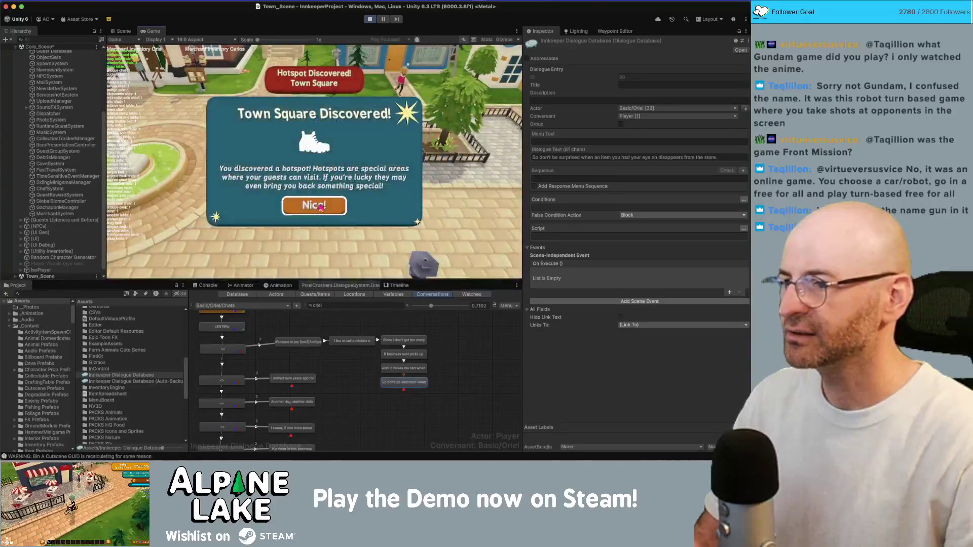
key(a)
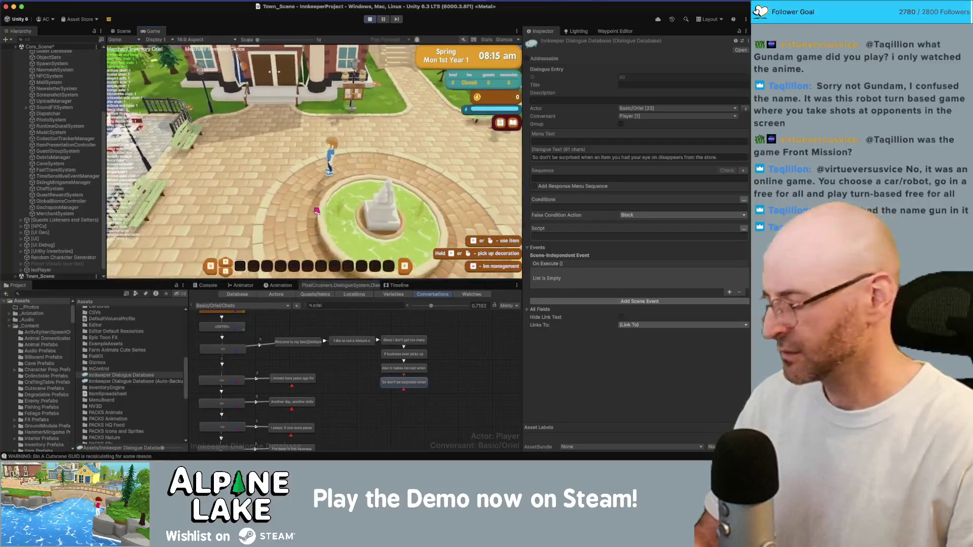
key(d)
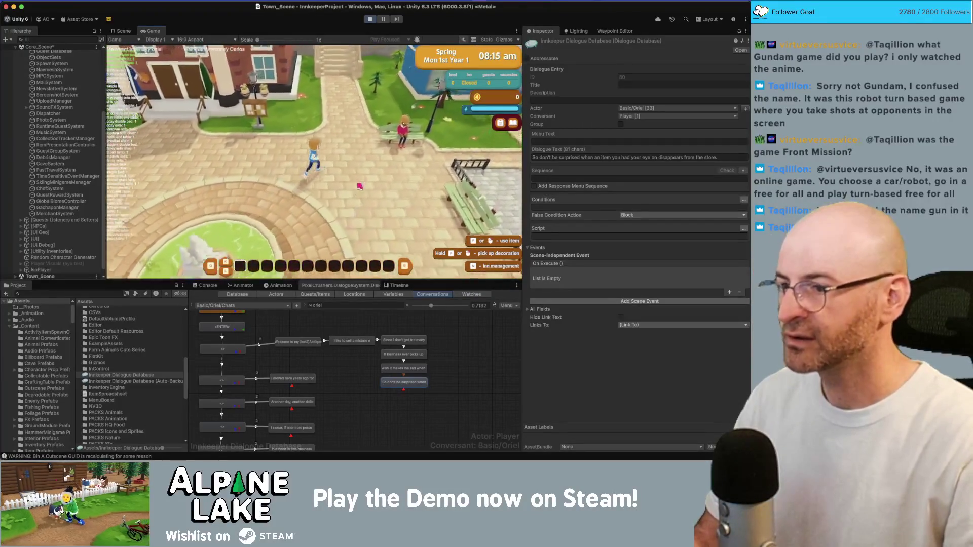
key(w)
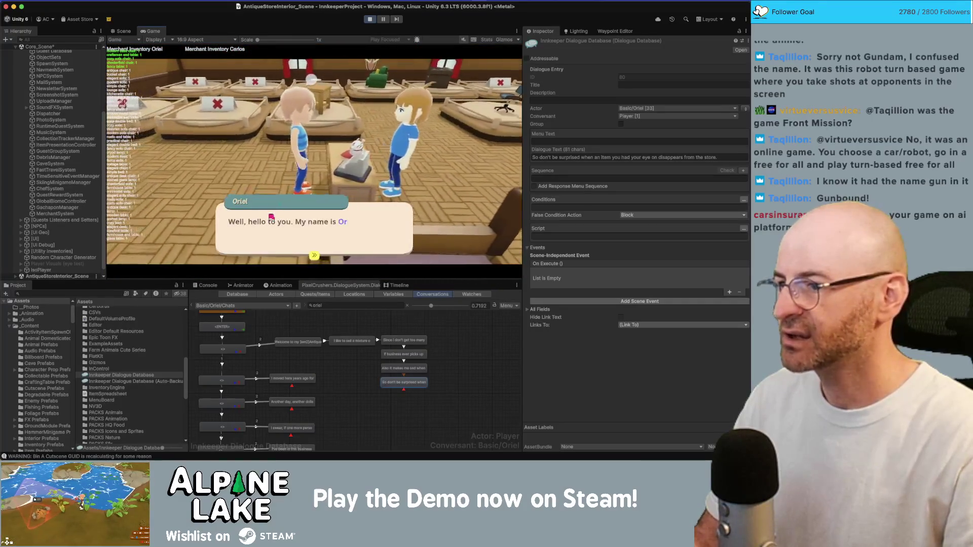
Choose Chat with Oriel and advance through her lines to the edited 'disappears from the store.' line.
click(243, 198)
click(172, 159)
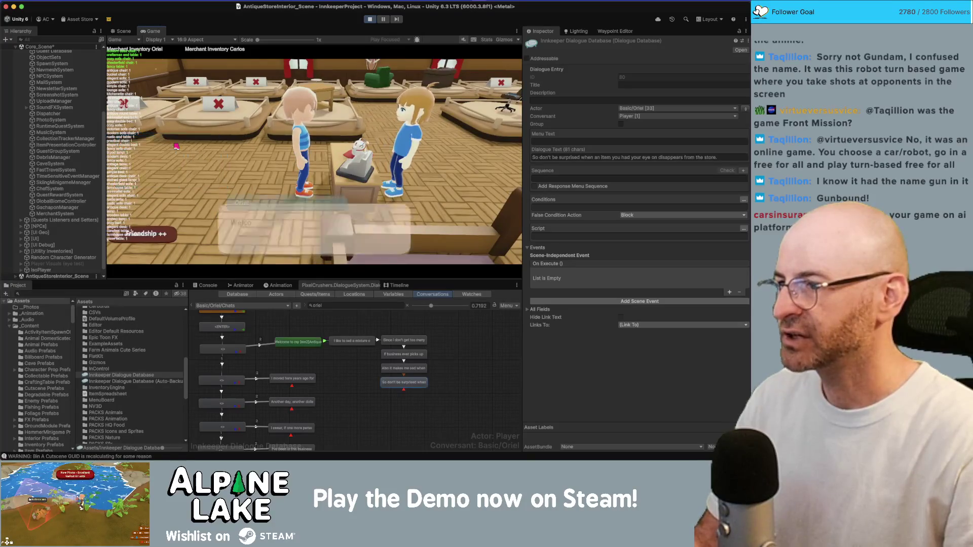
click(314, 234)
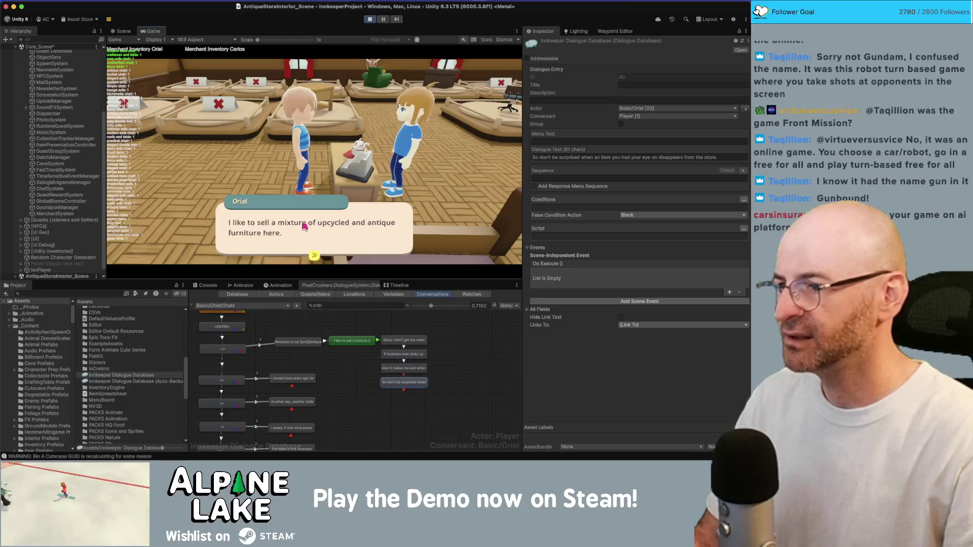
click(317, 240)
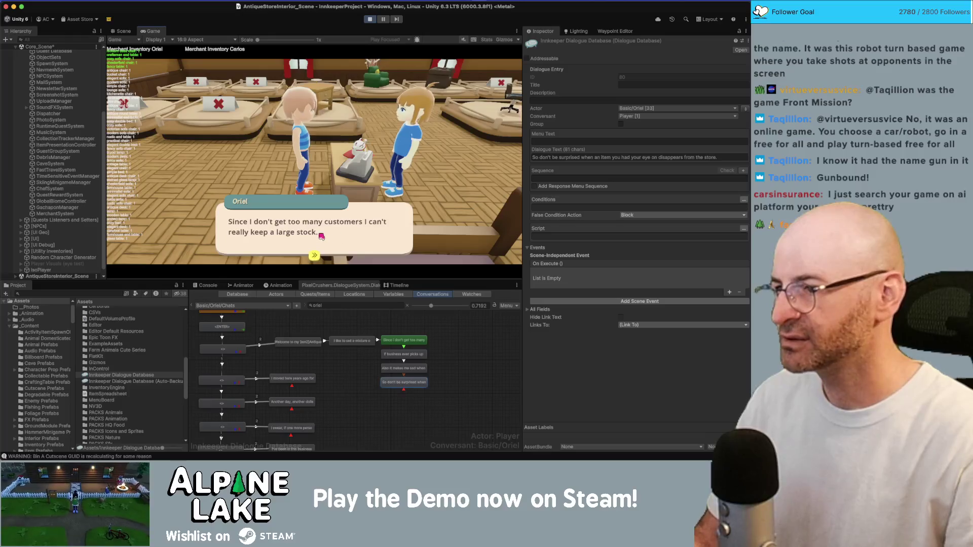
click(322, 236)
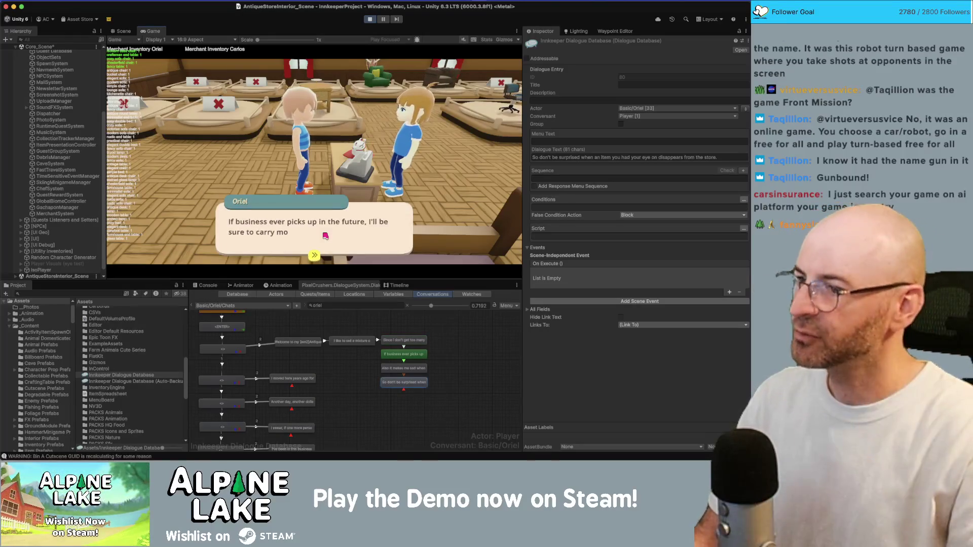
click(345, 237)
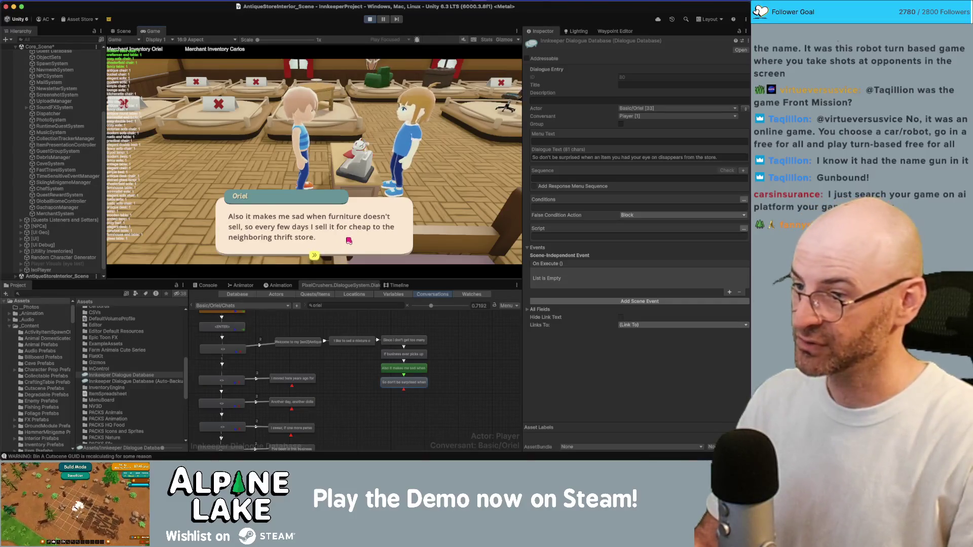
click(349, 241)
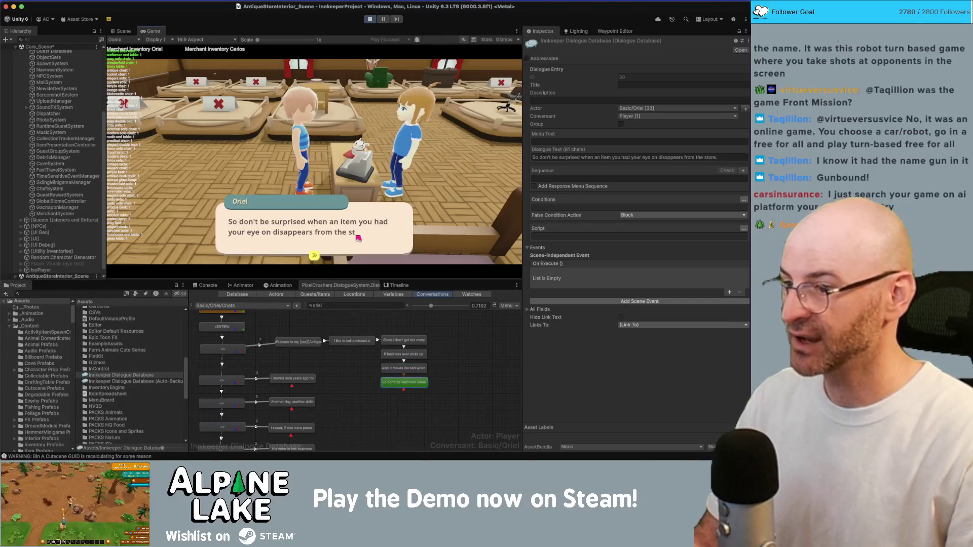
click(341, 239)
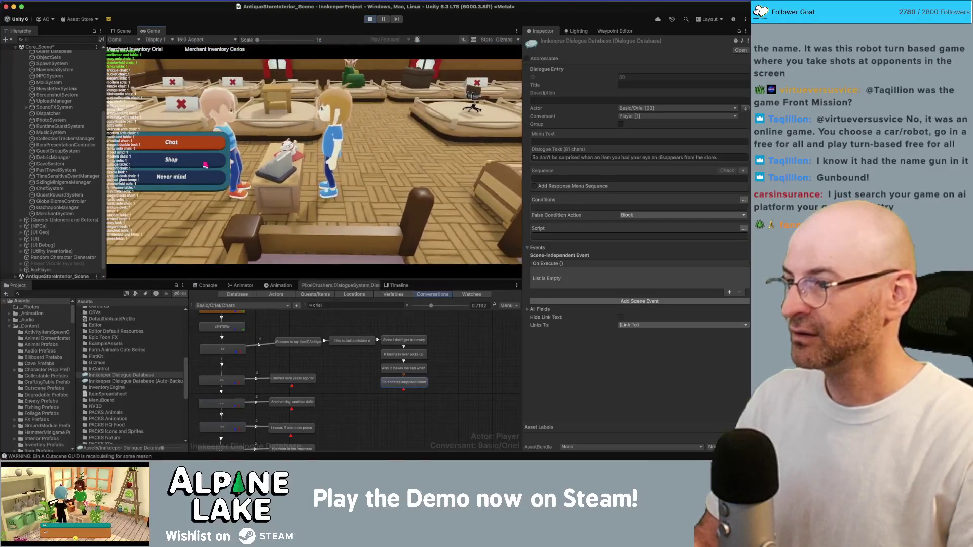
Open Oriel's shop and search the Project for the 'dollar cur' currency asset.
click(171, 159)
click(251, 222)
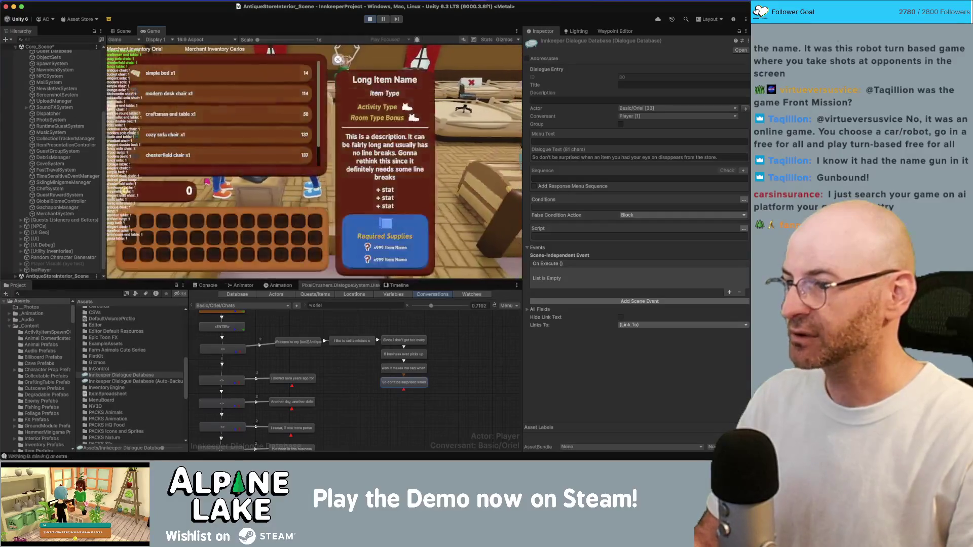
scroll(204, 154, up, 2)
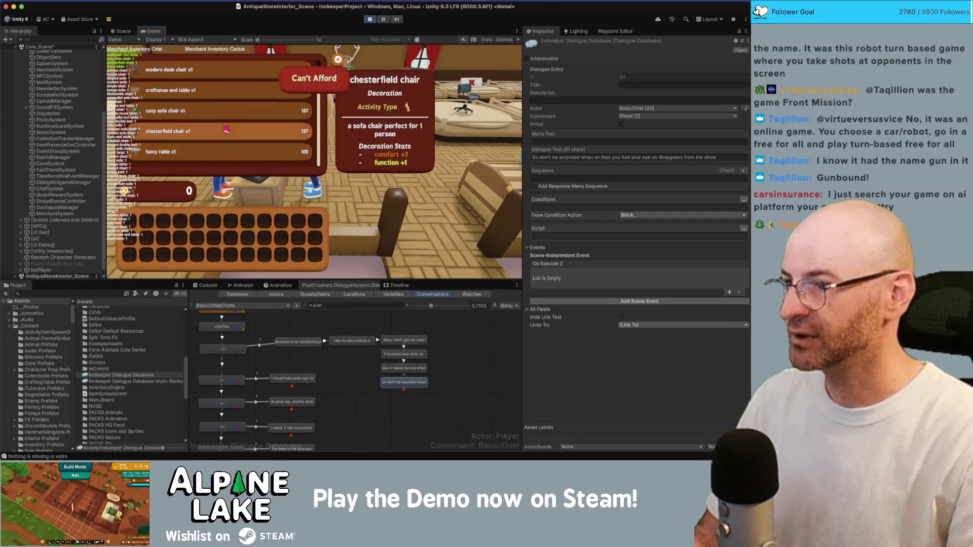
scroll(204, 154, down, 1)
click(106, 293)
text(dollar)
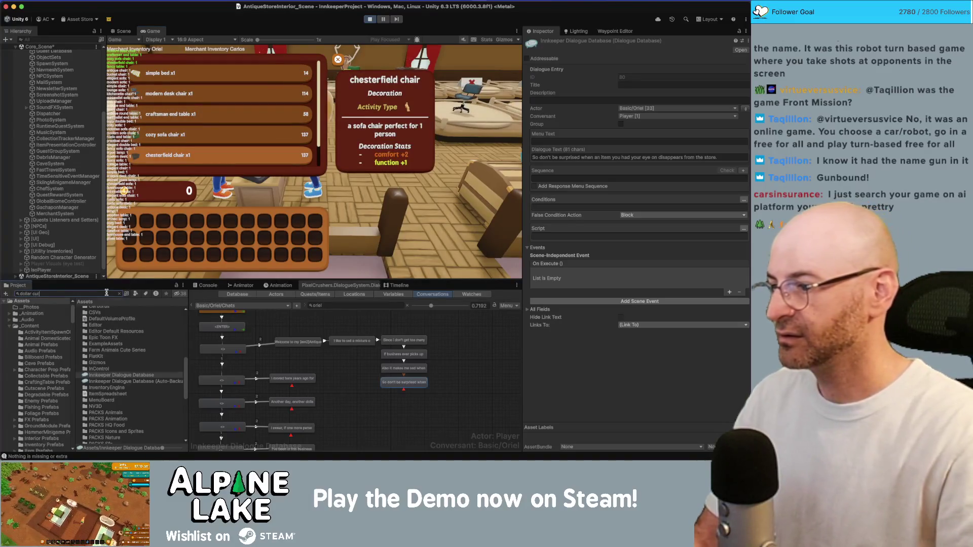
text( cur)
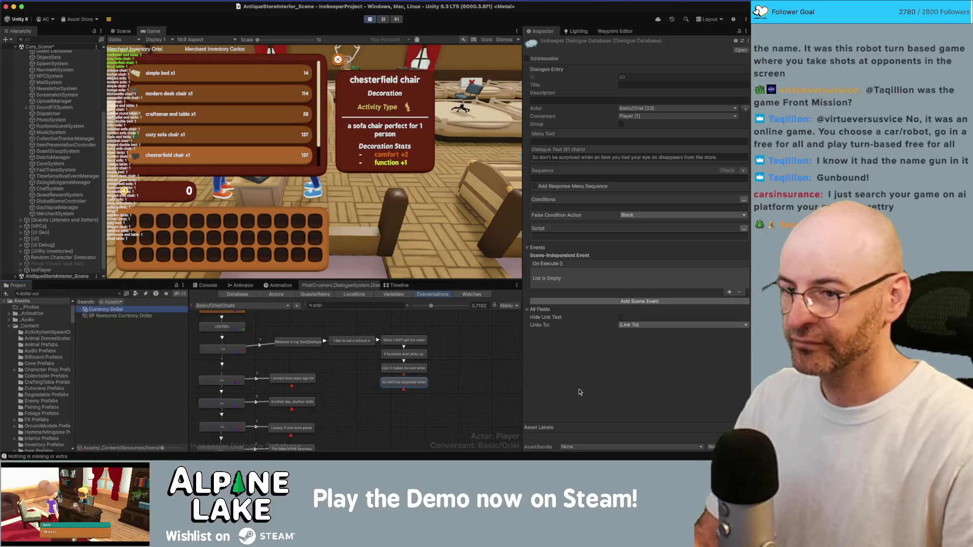
Grant the player dollar coins five times with Give Item Now Bulk.
click(618, 410)
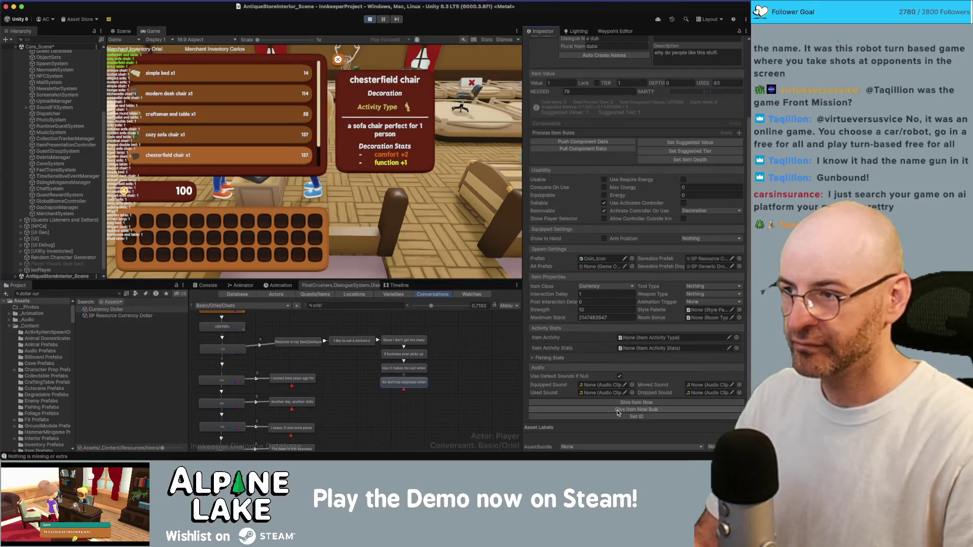
click(618, 410)
click(618, 410)
click(618, 410)
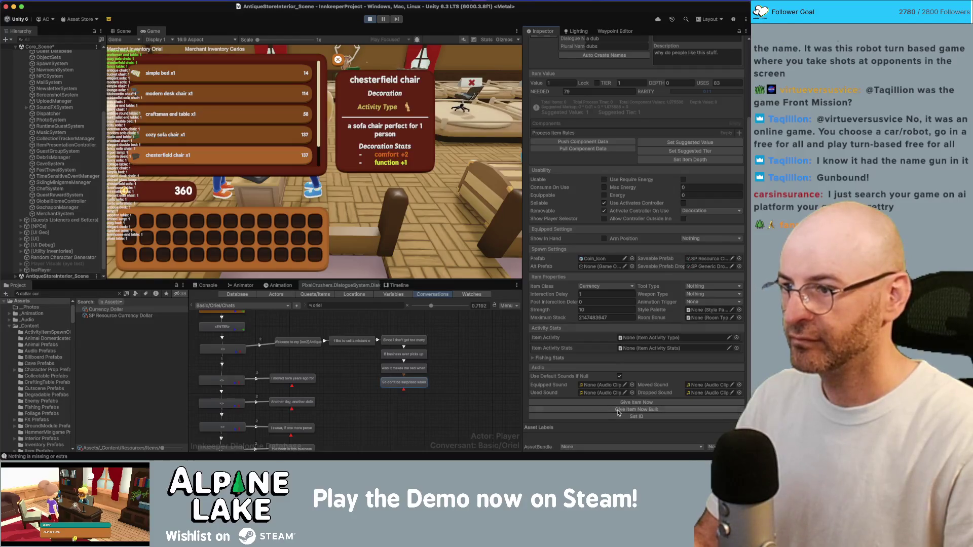
click(618, 410)
Buy the craftsman end table, modern desk chair and cozy sofa chair, then close the shop.
click(278, 109)
click(278, 101)
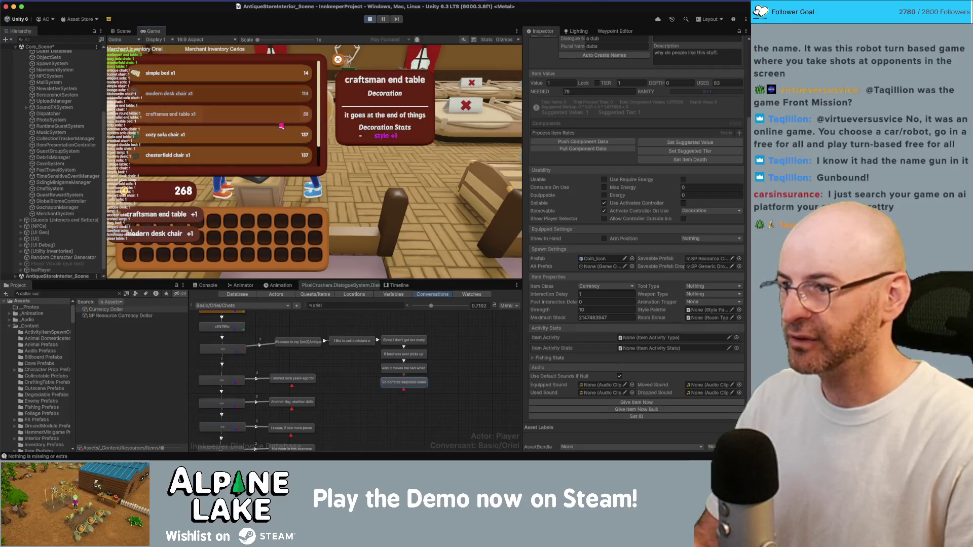
click(278, 134)
key(Escape)
Walk the character out of and back into the store several times.
key(w)
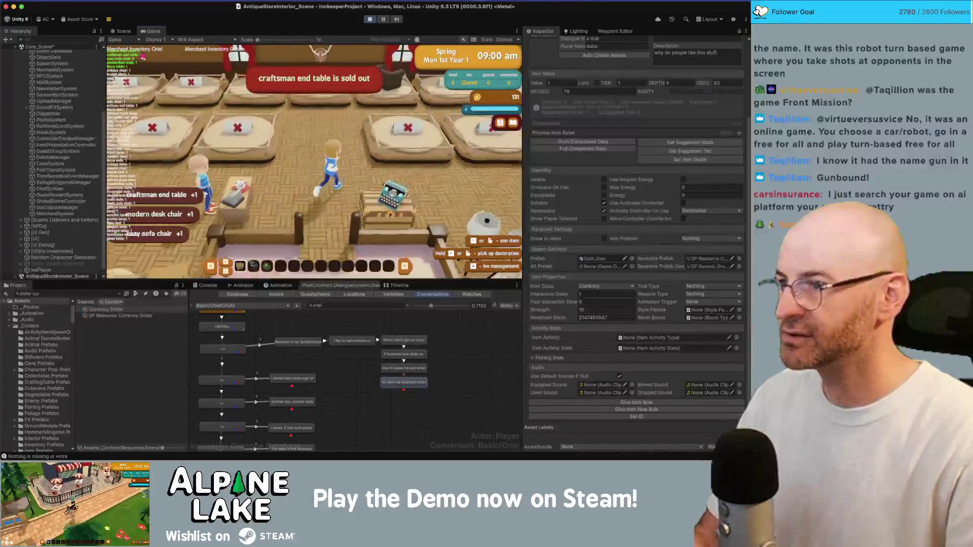
key(s)
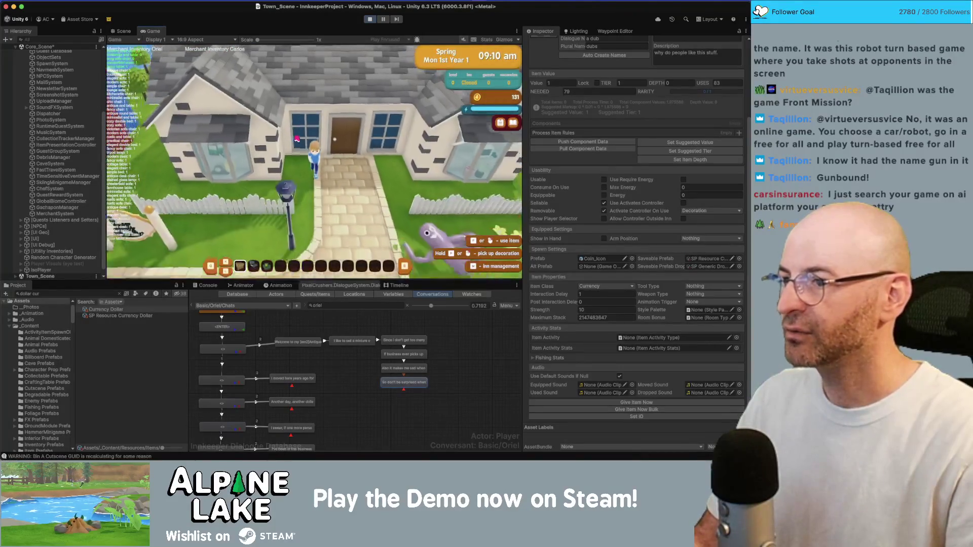
key(w)
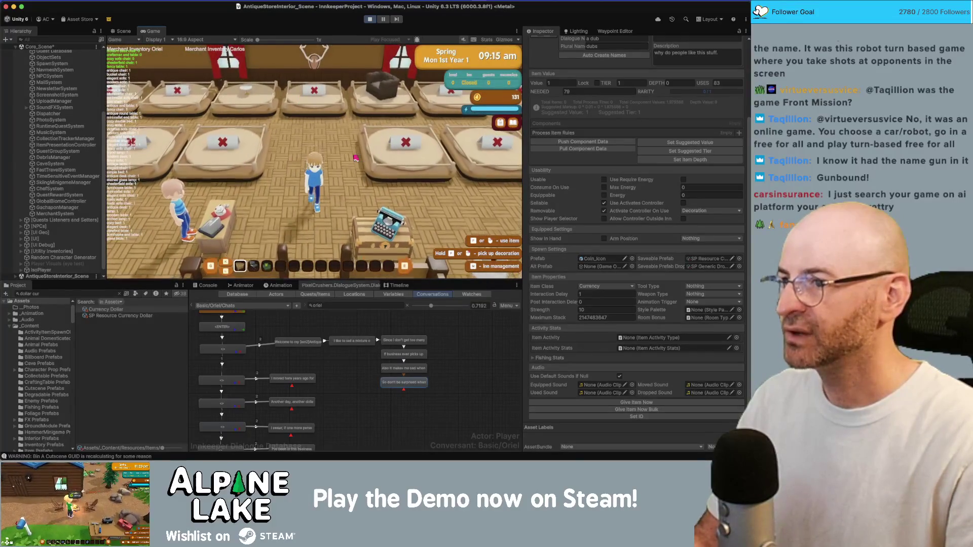
key(s)
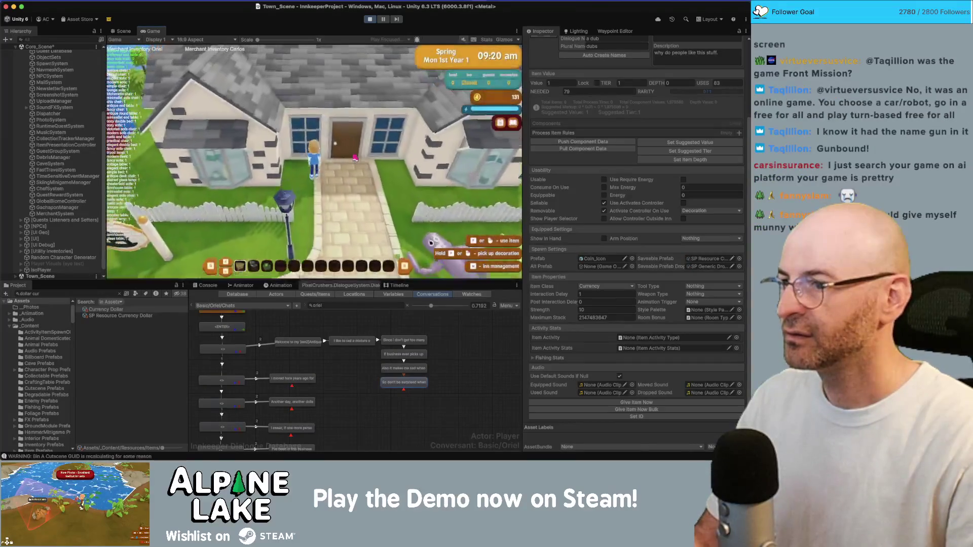
key(w)
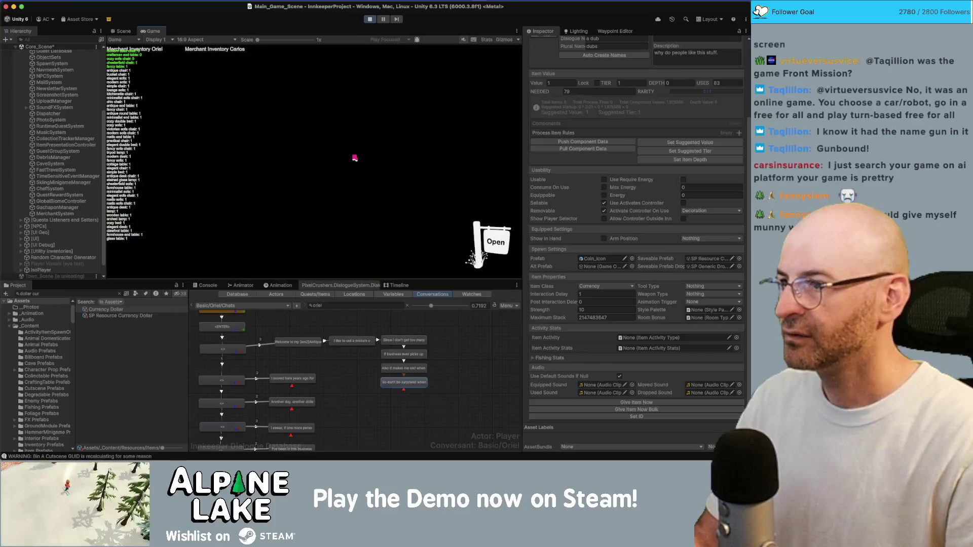
key(s)
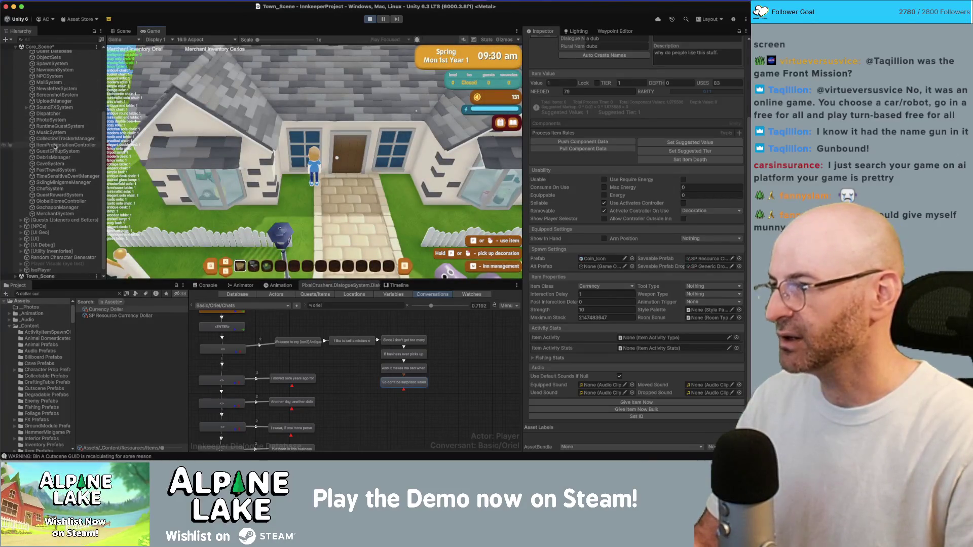
Select MerchantSystem, shift its rotating inventory four times, then stop play mode.
click(54, 214)
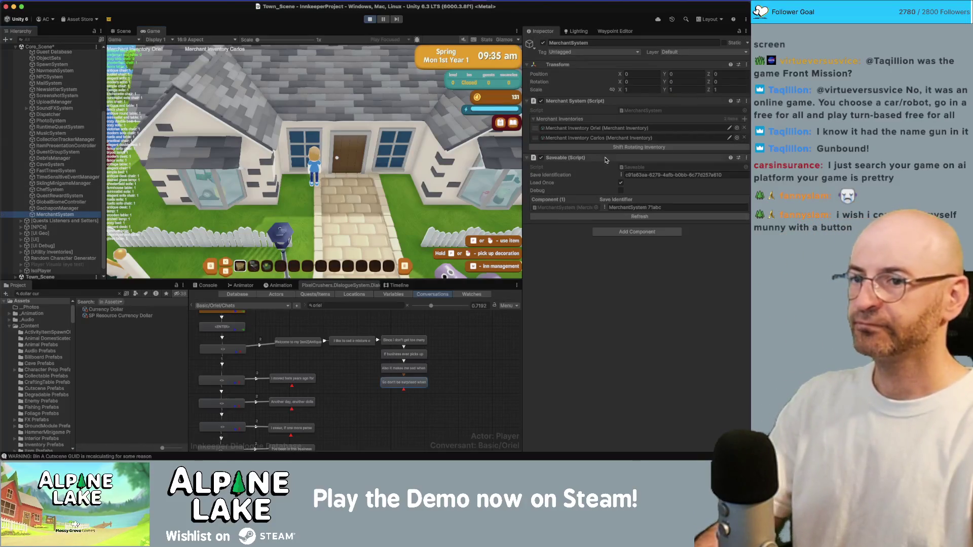
click(608, 148)
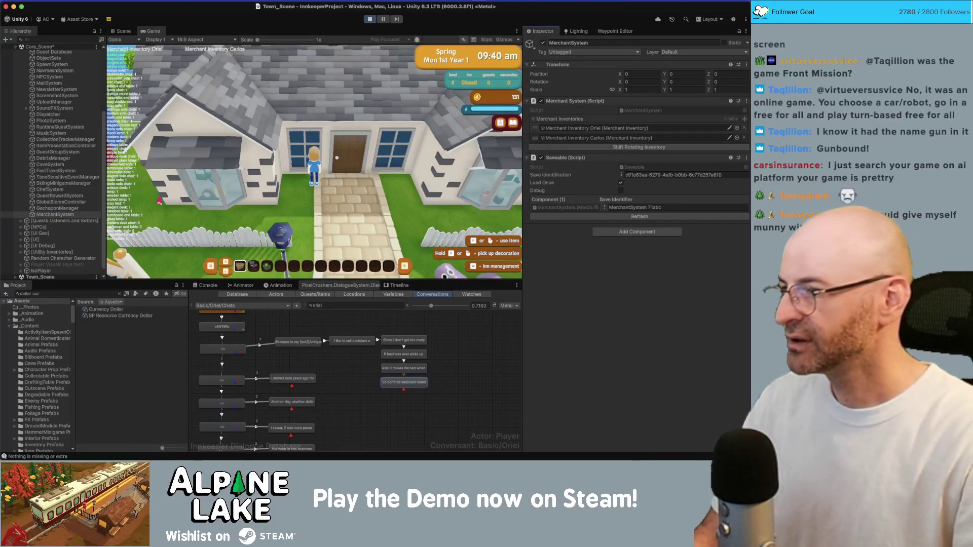
click(155, 234)
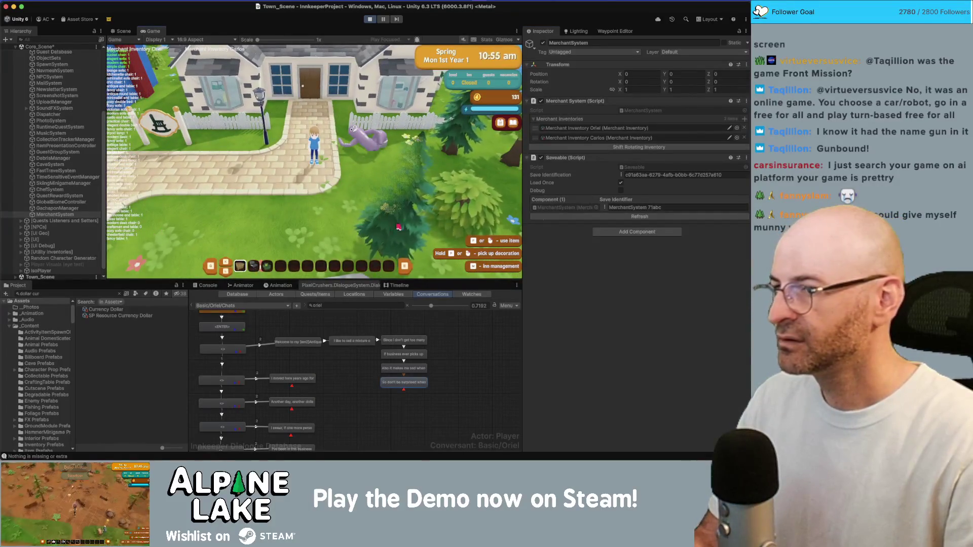
click(629, 148)
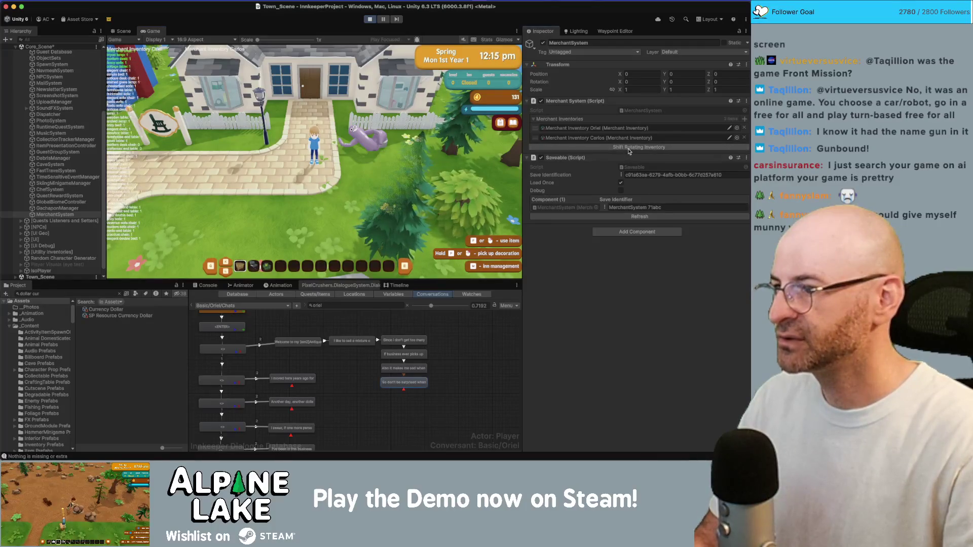
click(628, 148)
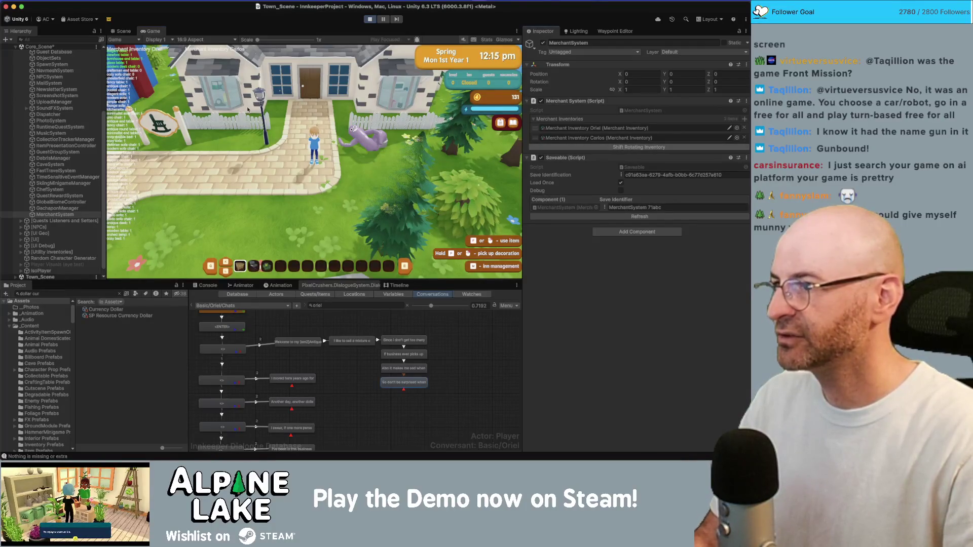
click(628, 148)
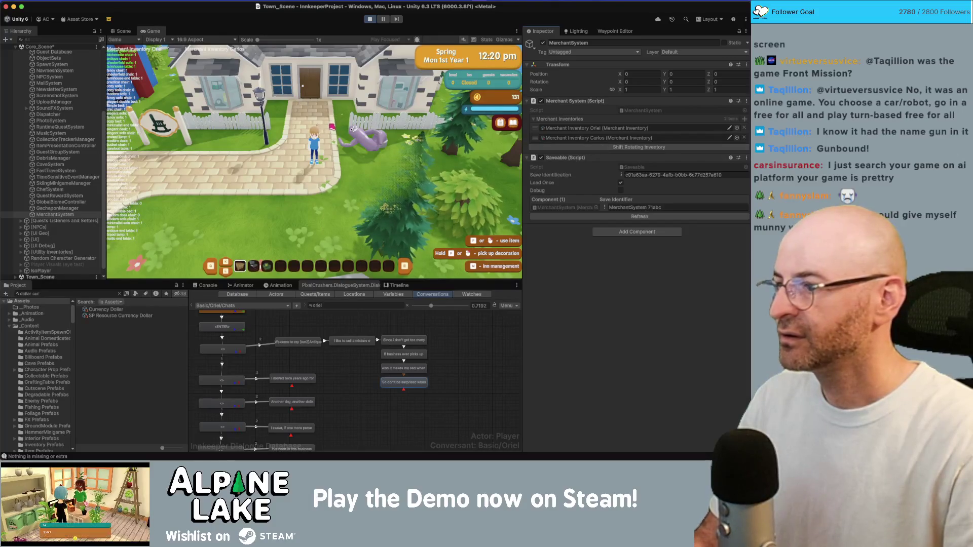
scroll(269, 106, up, 3)
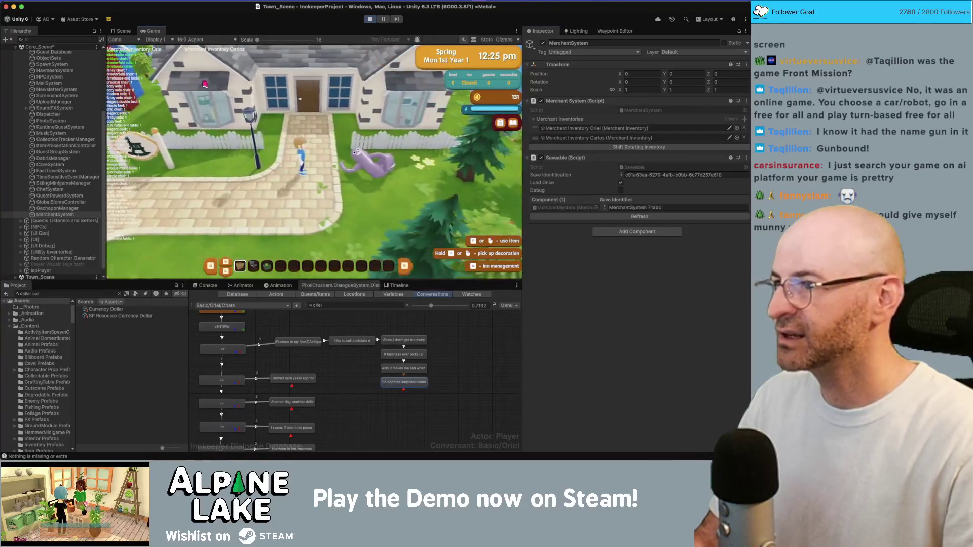
scroll(205, 84, down, 3)
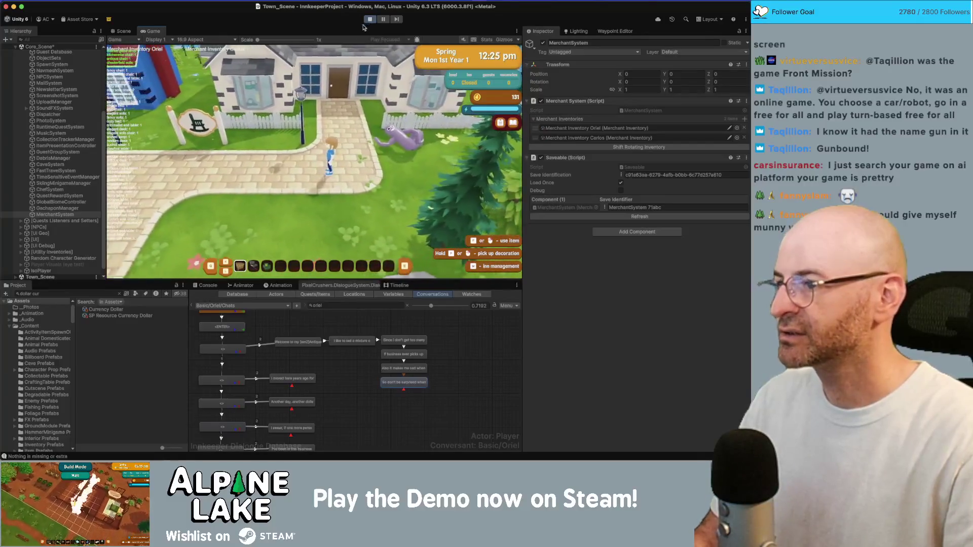
click(368, 20)
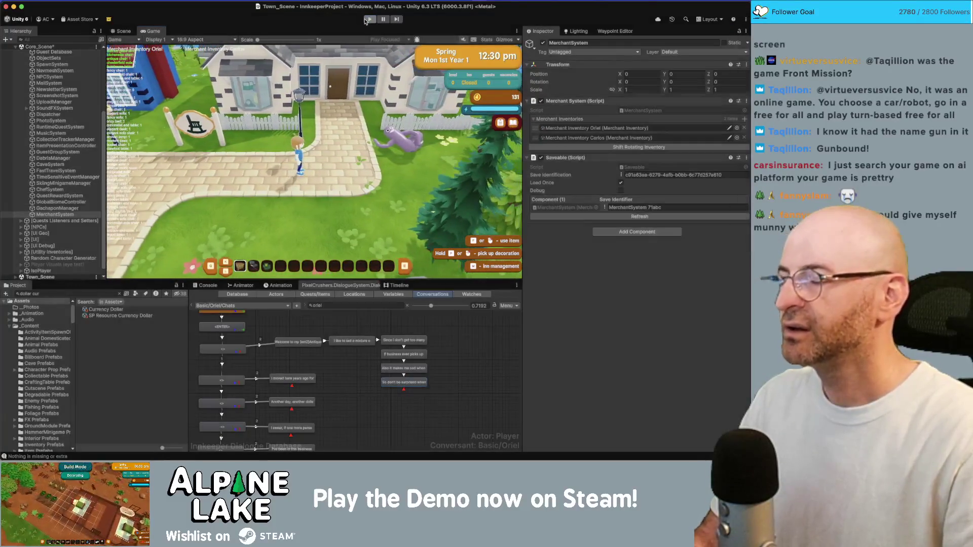
key(super+Tab)
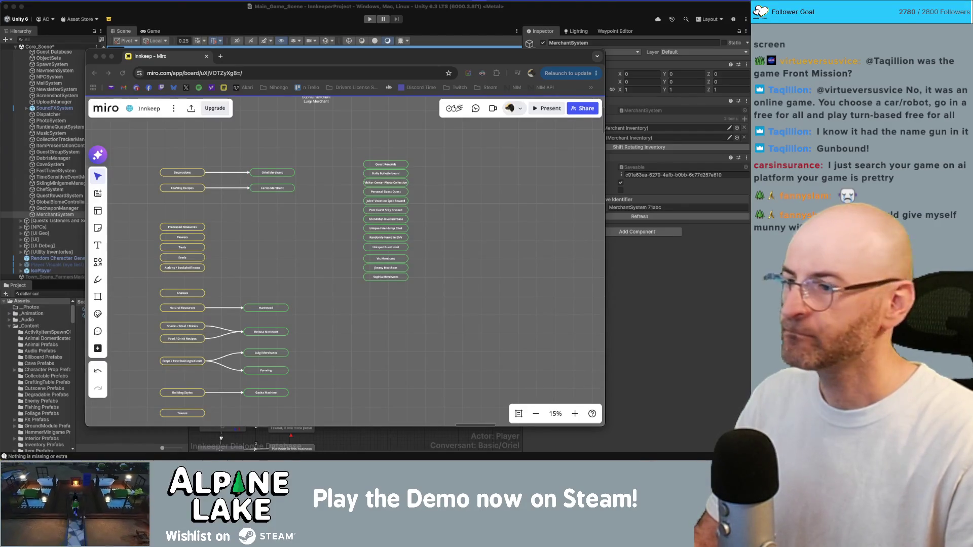
Switch between the Miro board and Unity, then bring up MerchantScrollViewManager.cs in Rider.
key(super+Tab)
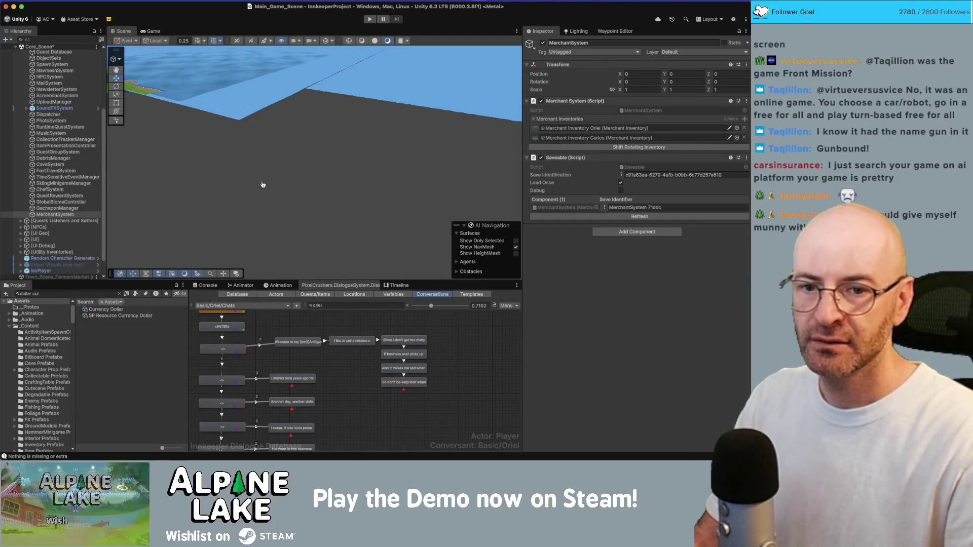
key(super+Tab)
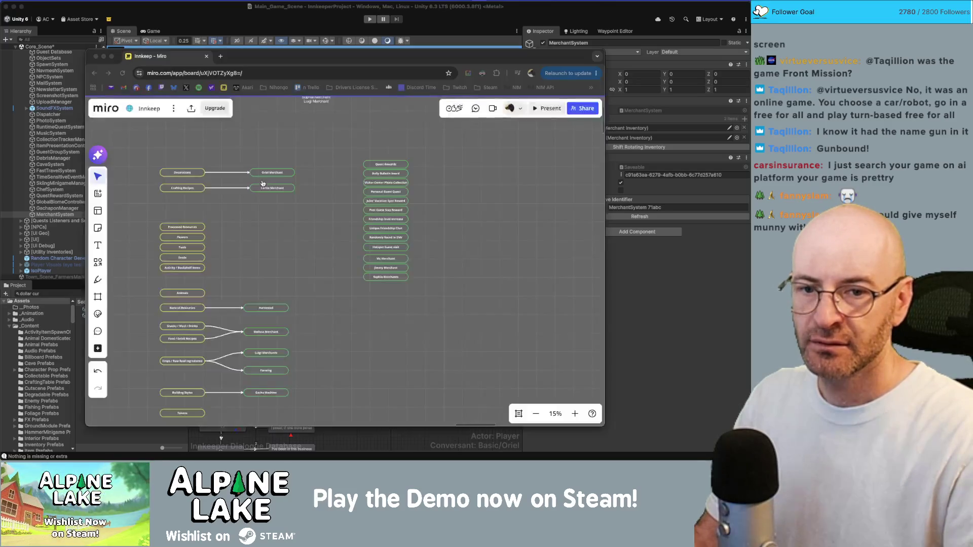
click(257, 15)
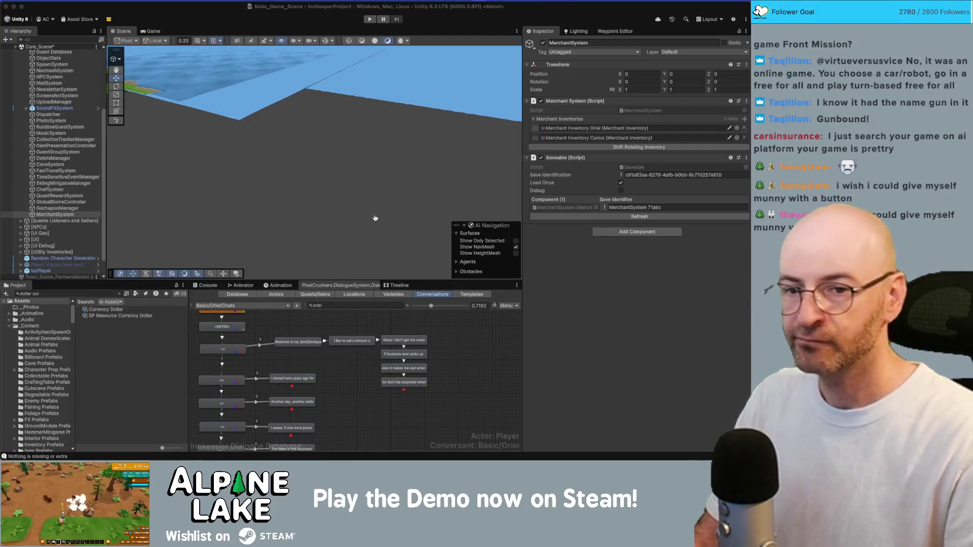
key(super+Tab)
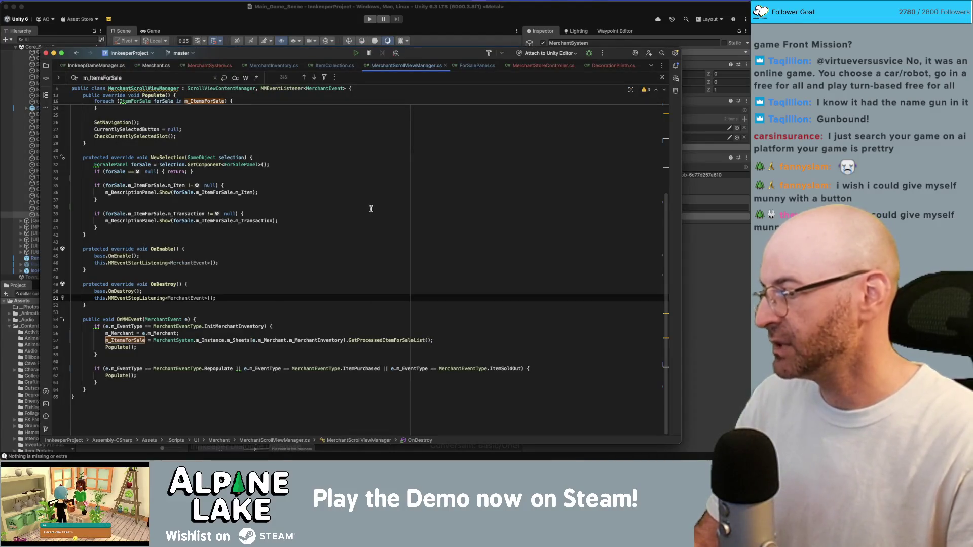
click(330, 215)
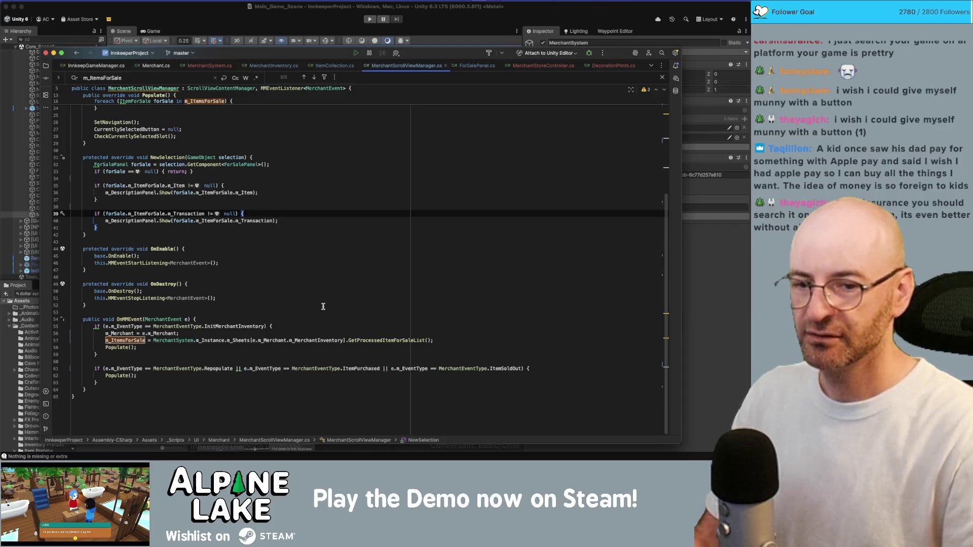
Inspect the GetProcessedItemForSaleList call in OnMMEvent and dismiss the redundant type argument warning.
click(741, 331)
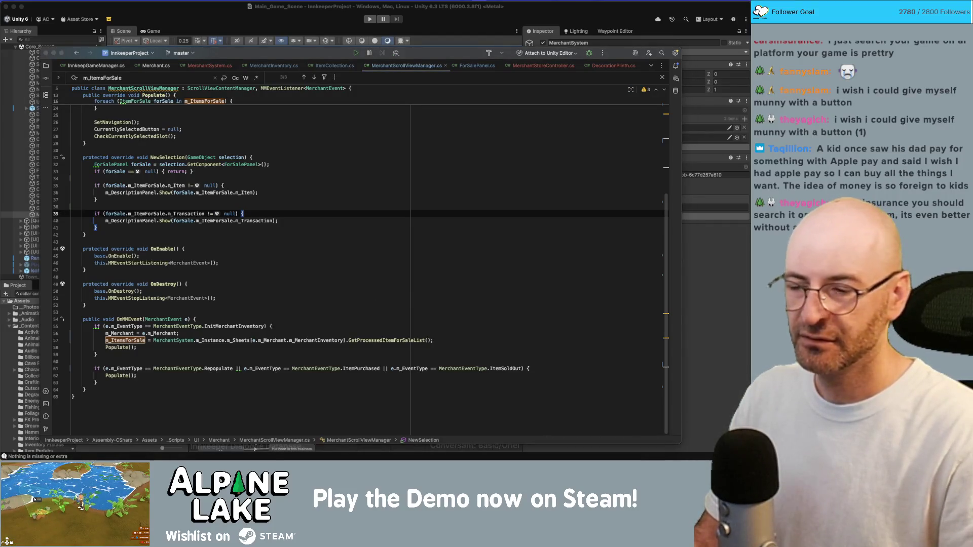
click(530, 293)
click(450, 327)
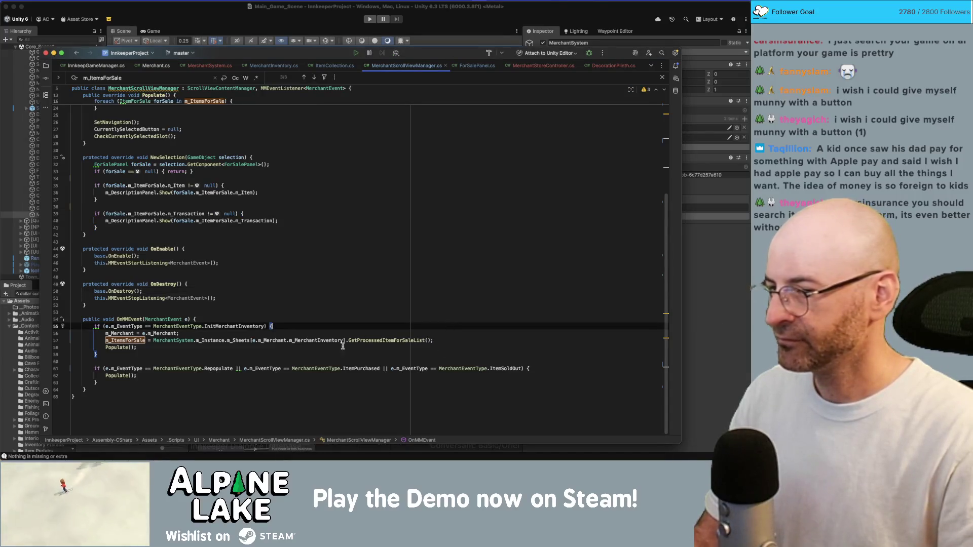
click(386, 341)
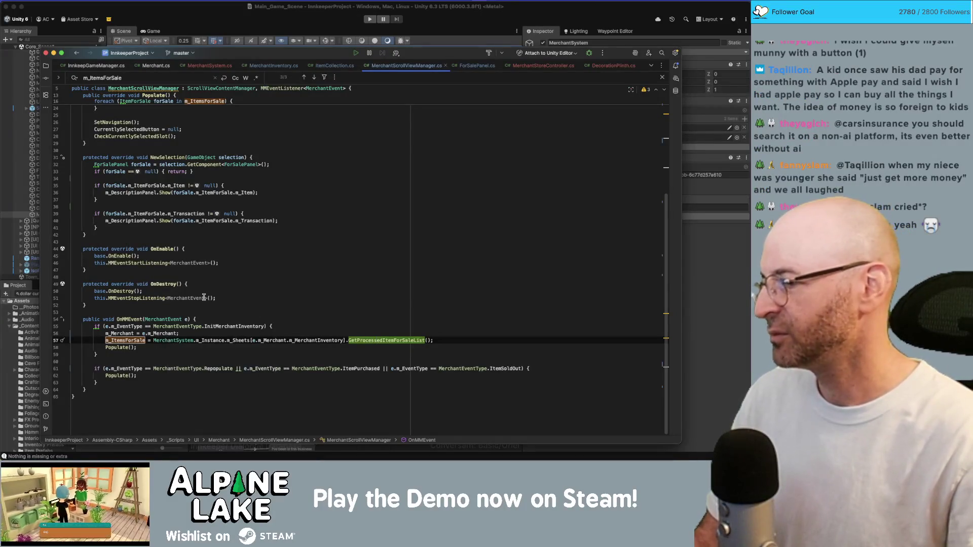
mouse_move(204, 297)
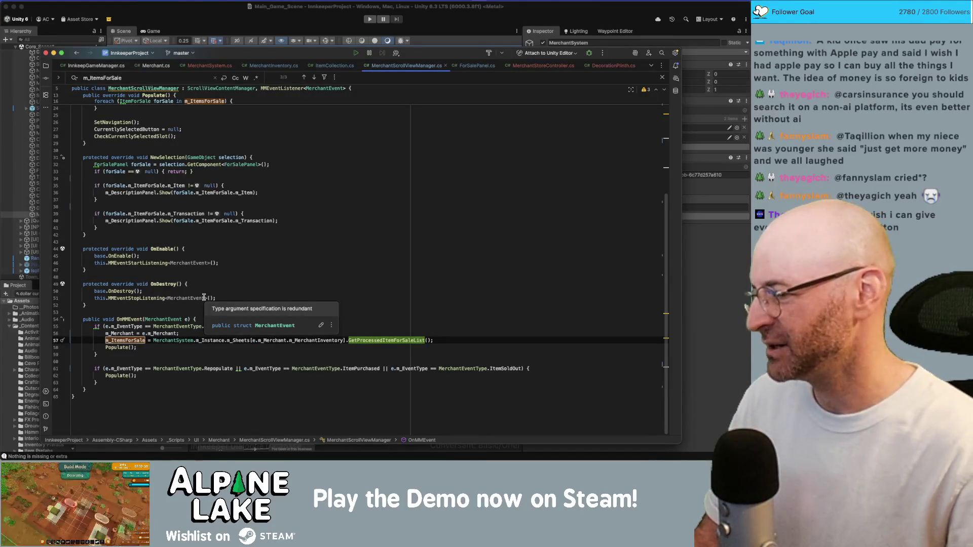
click(235, 277)
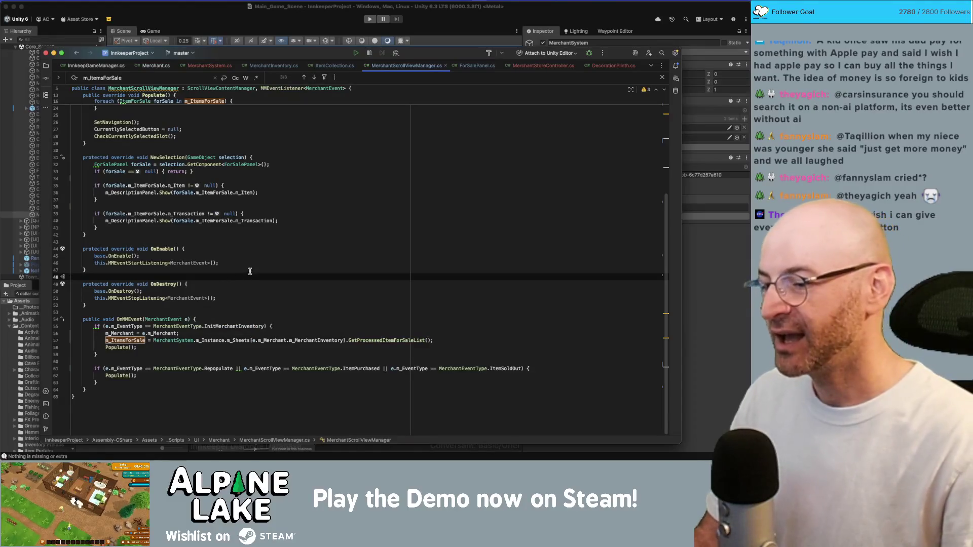
Look over the code around OnMMEvent, then open MerchantSystem.cs.
click(252, 251)
key(Up)
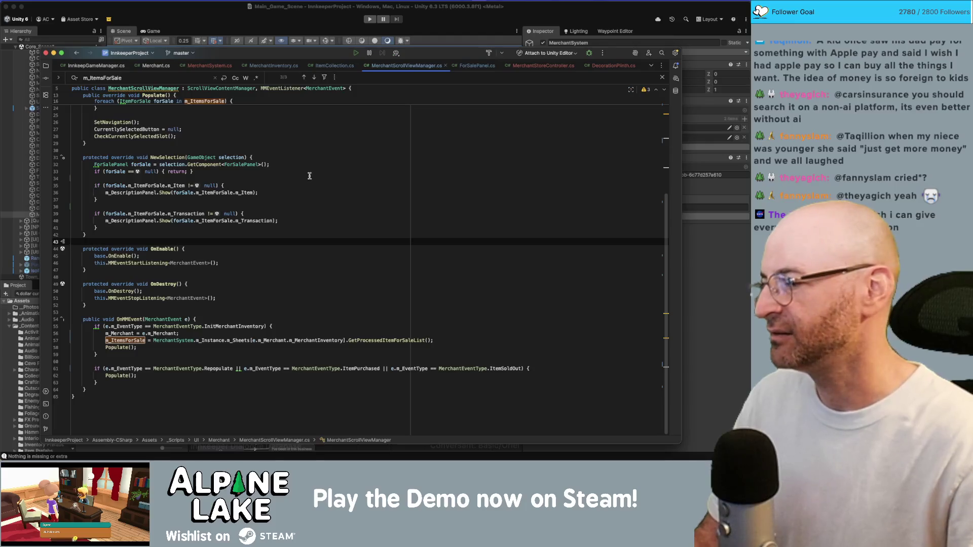
click(326, 291)
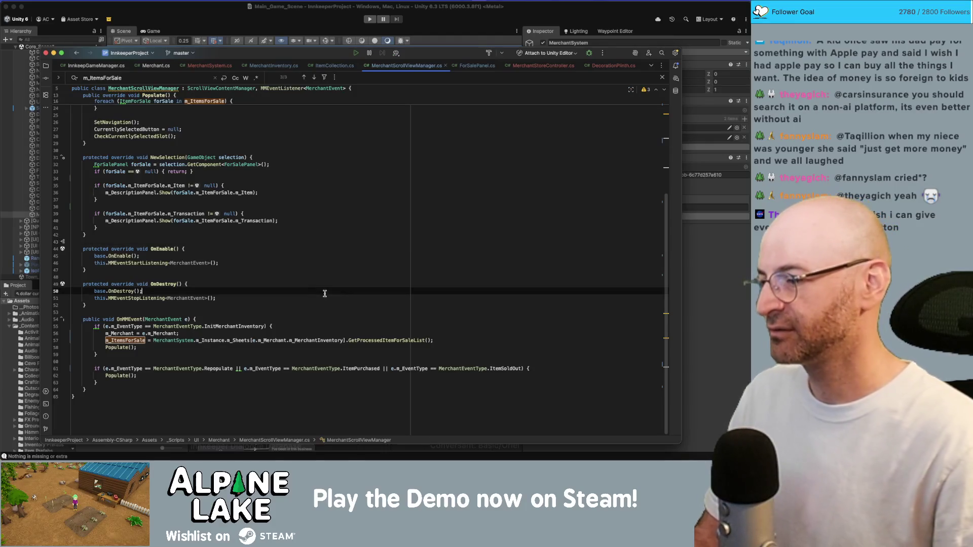
click(324, 318)
click(325, 312)
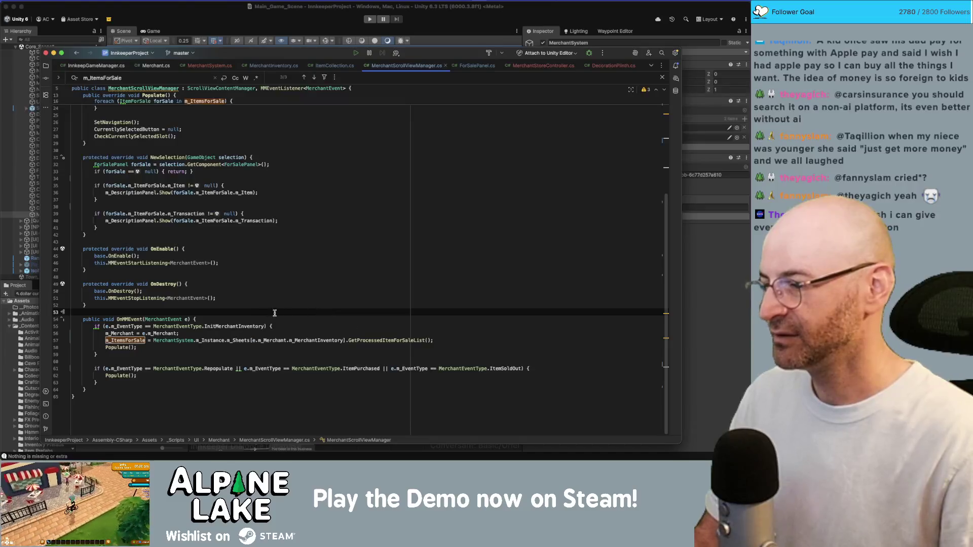
click(201, 65)
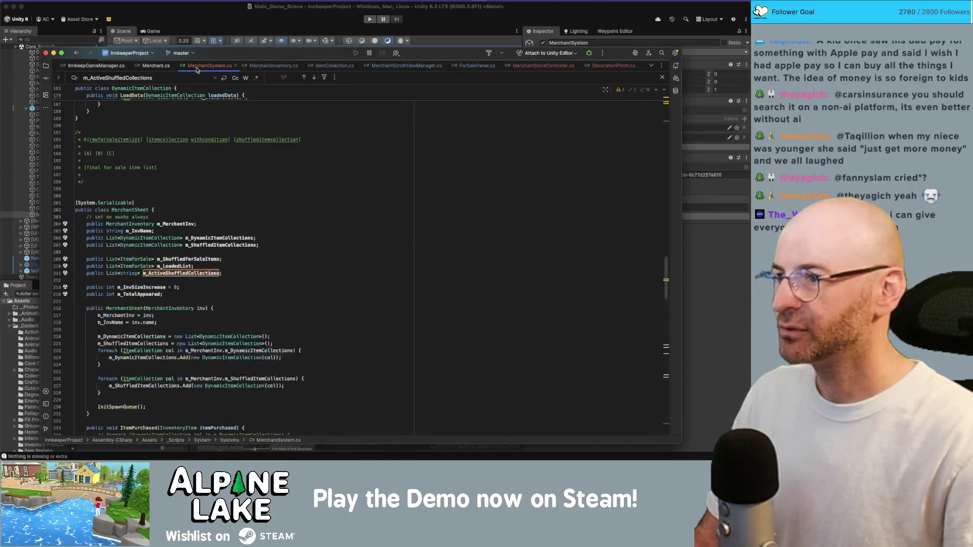
Jump from ShiftRotatingInventory to the ResetShuffledAvailability definition.
scroll(203, 210, up, 5)
scroll(203, 210, up, 15)
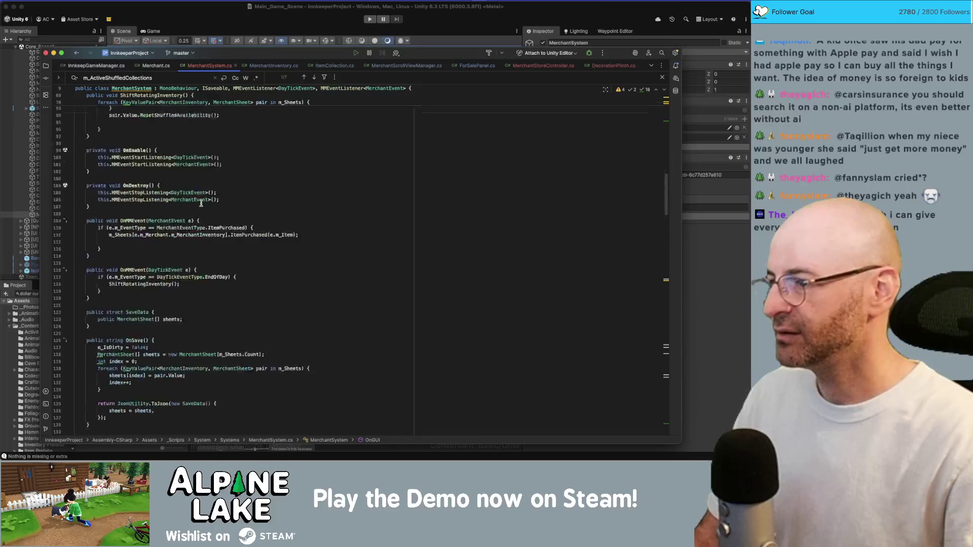
click(176, 373)
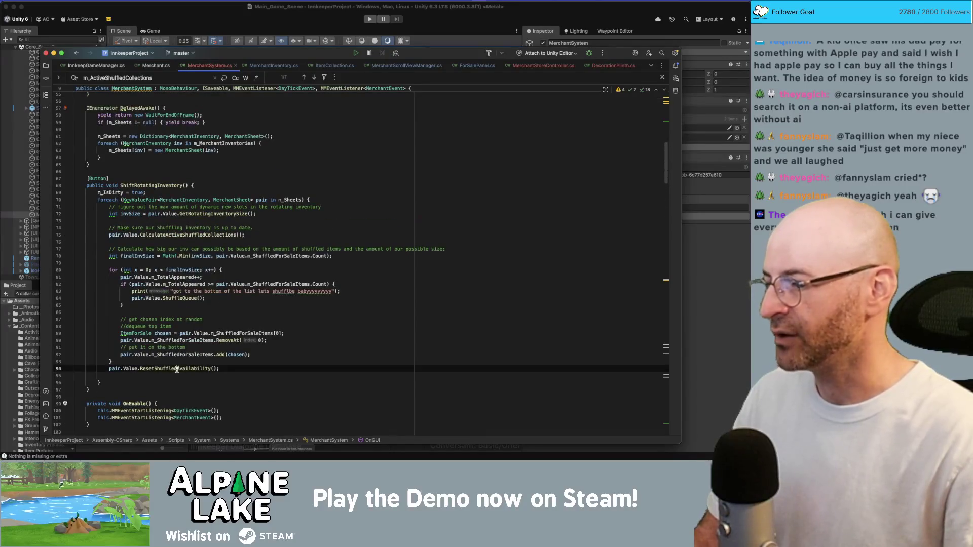
super+click(180, 369)
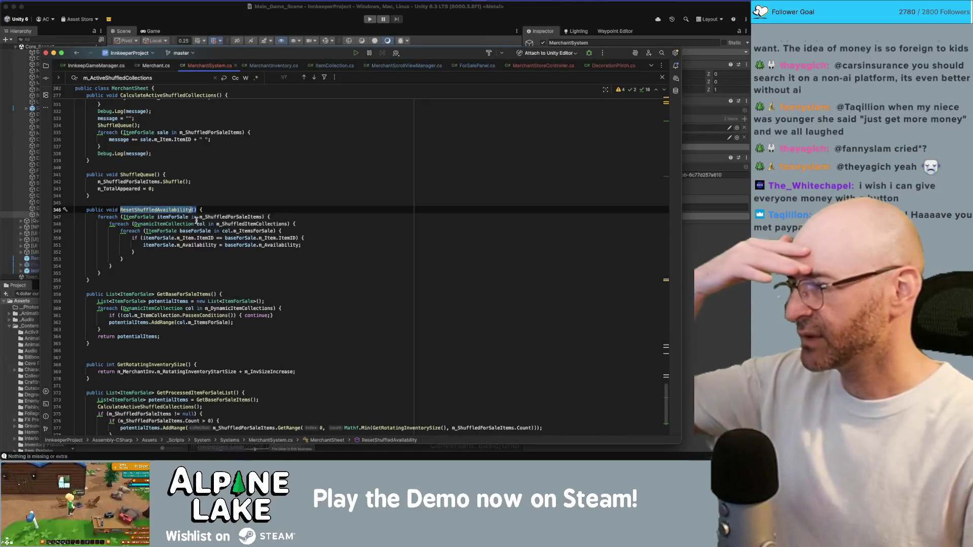
Highlight usages of m_ShuffledForSaleItems, DynamicItemCollection, m_ShuffledItemCollections, baseForSale, ItemID and itemForSale.
click(157, 216)
double_click(218, 217)
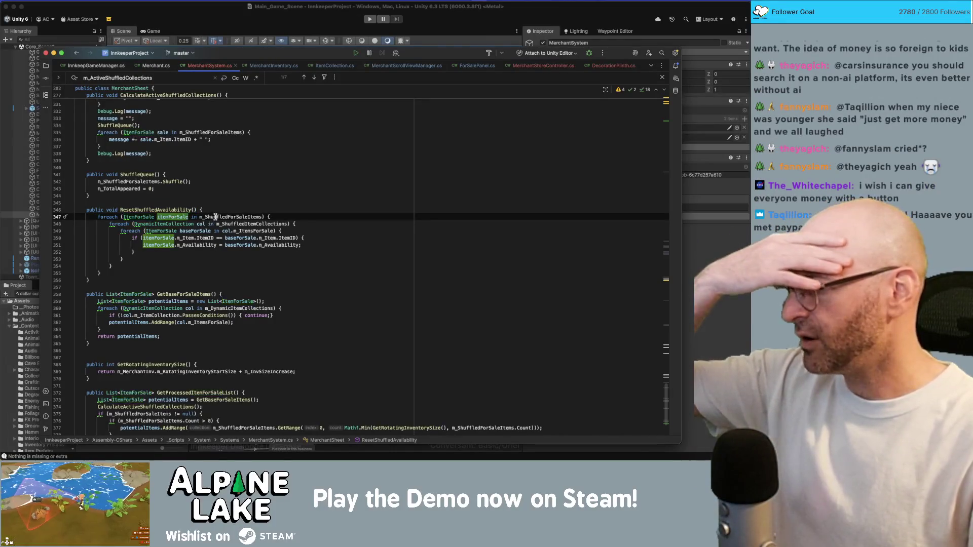
click(287, 217)
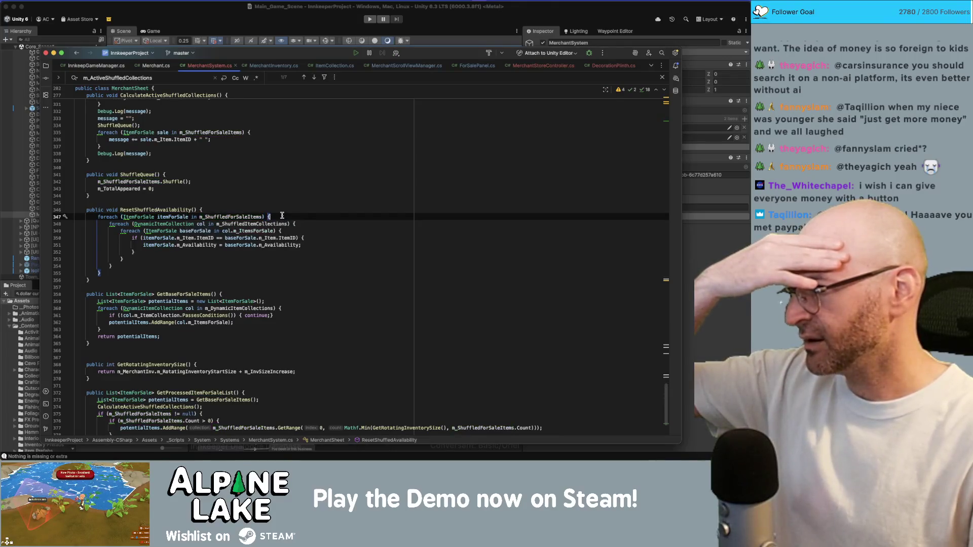
double_click(168, 223)
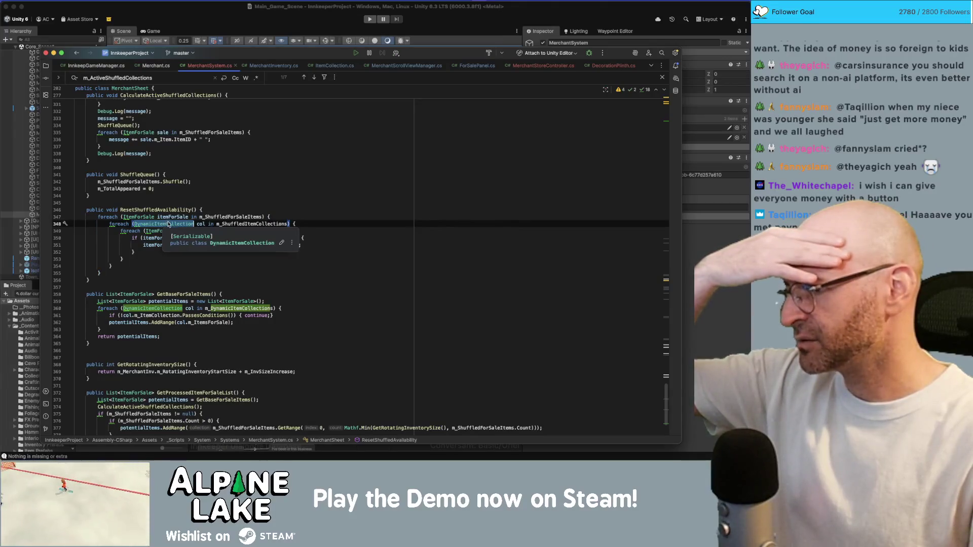
double_click(231, 223)
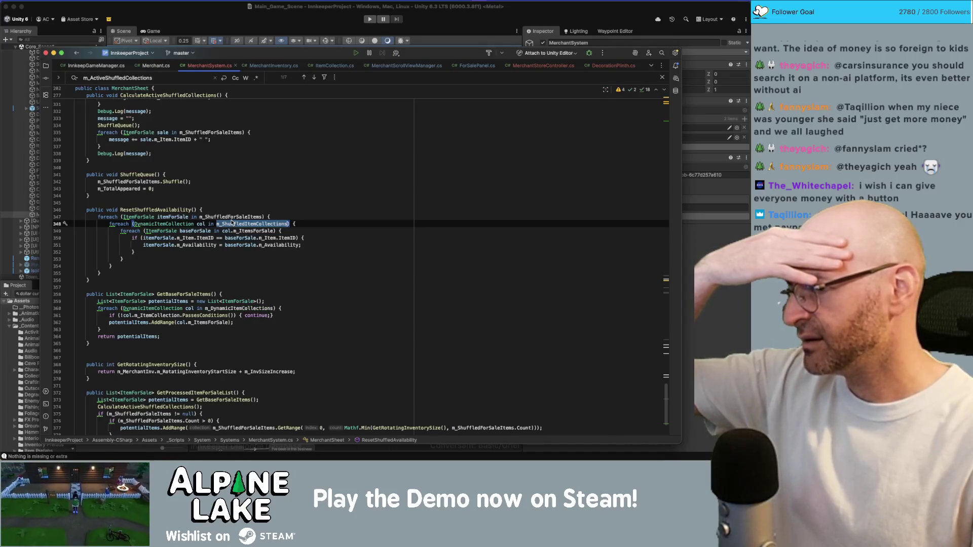
double_click(190, 231)
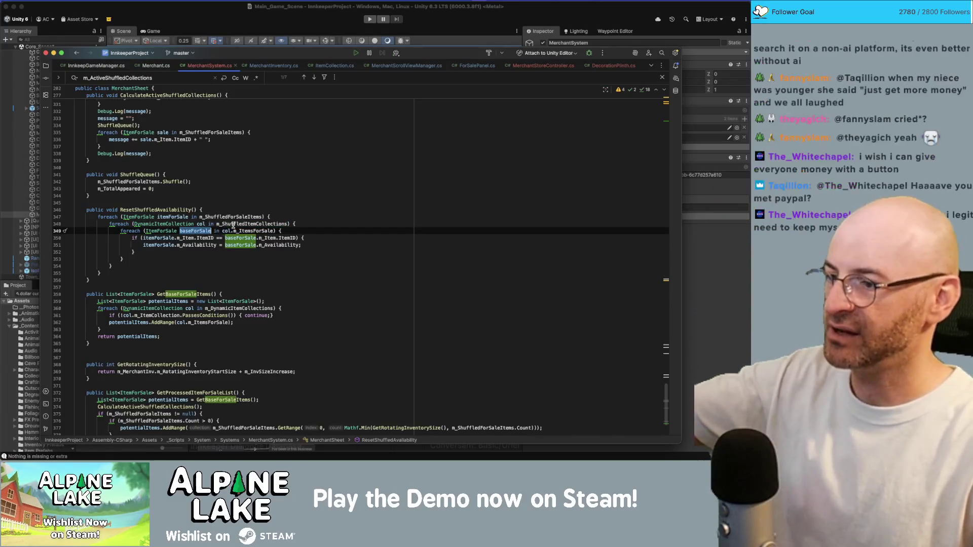
double_click(205, 238)
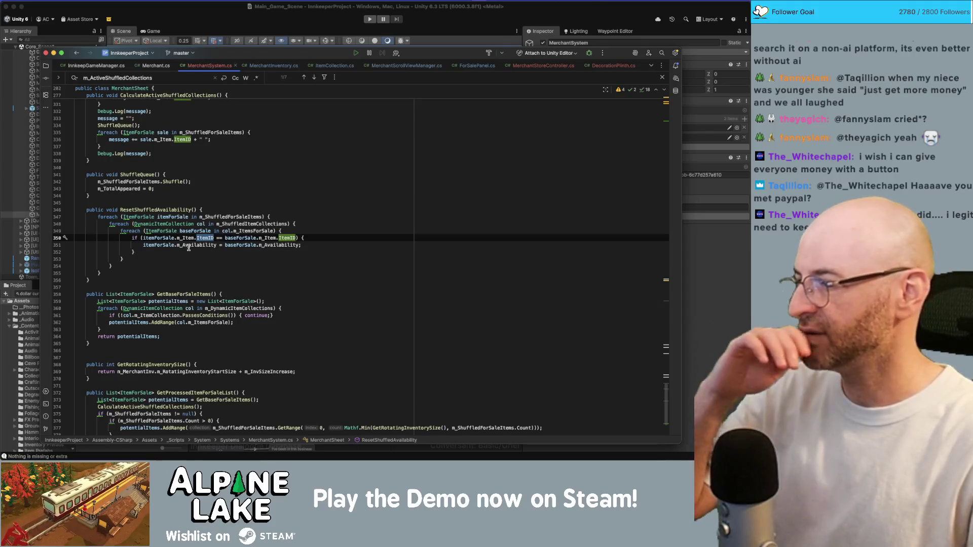
double_click(150, 244)
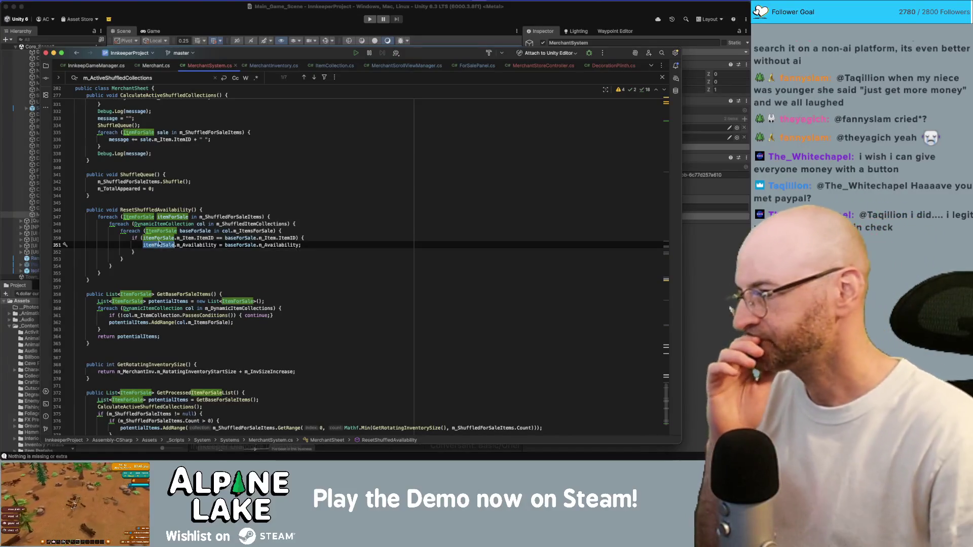
drag(216, 224, 289, 223)
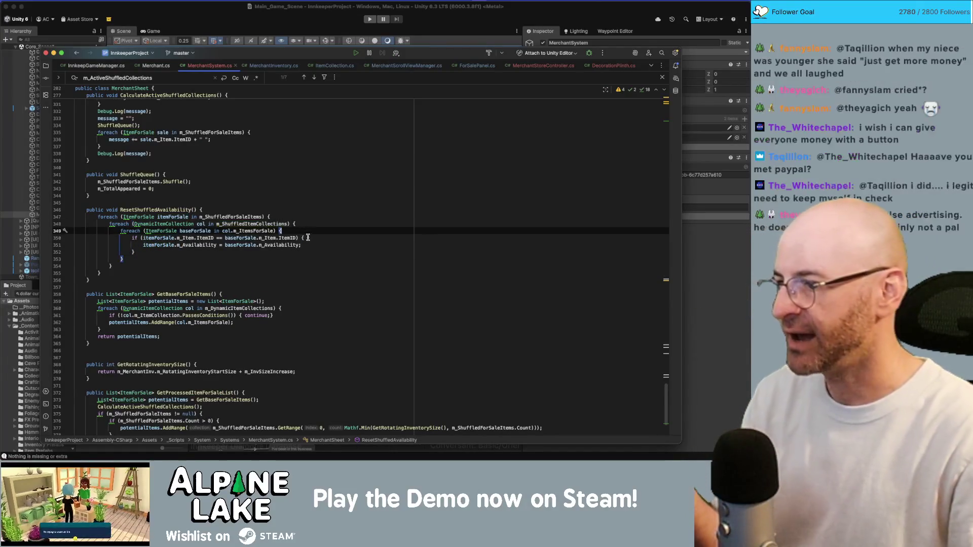
Add a Debug.Log line inside the ItemID check starting with "Resetting" and the item ID.
click(345, 238)
key(Return)
text(Proc)
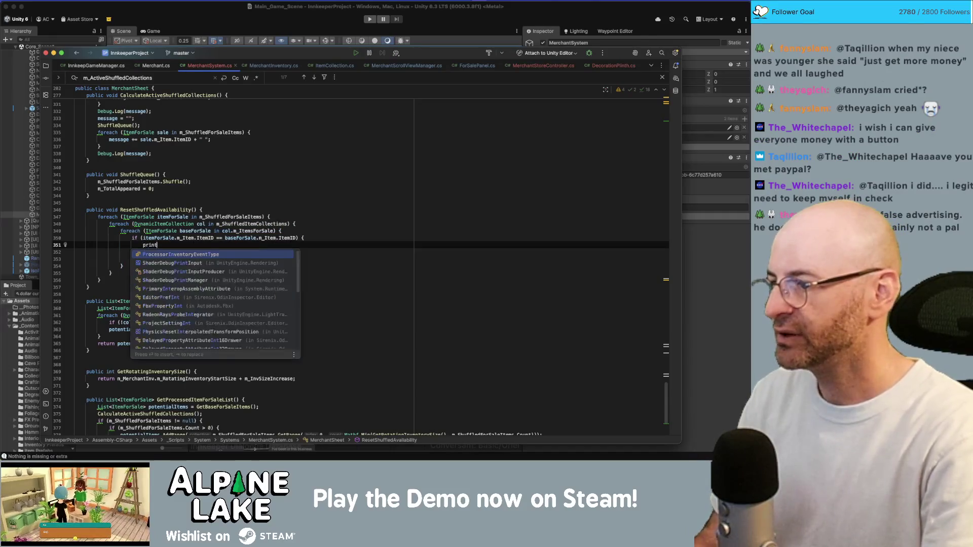
key(Return)
text(Debug)
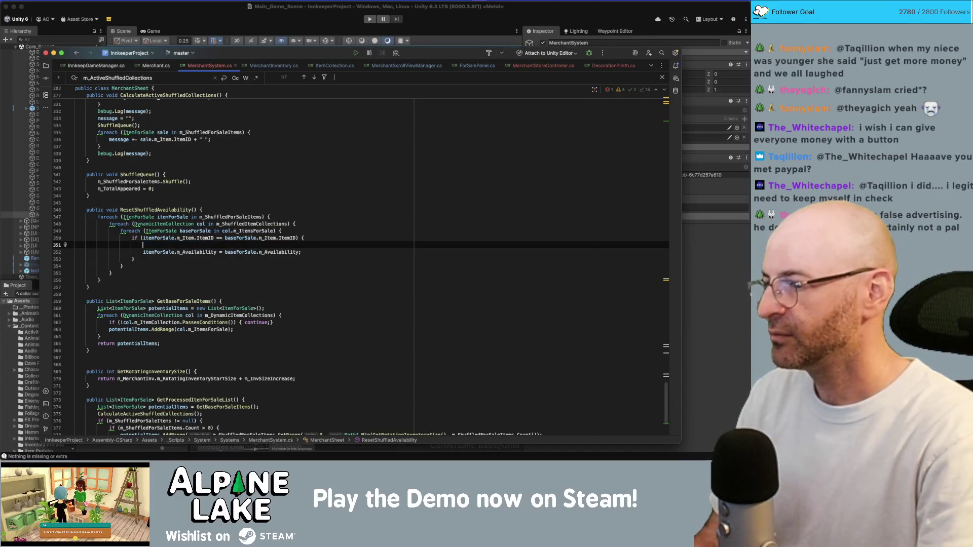
text(.Log("Resetting {)
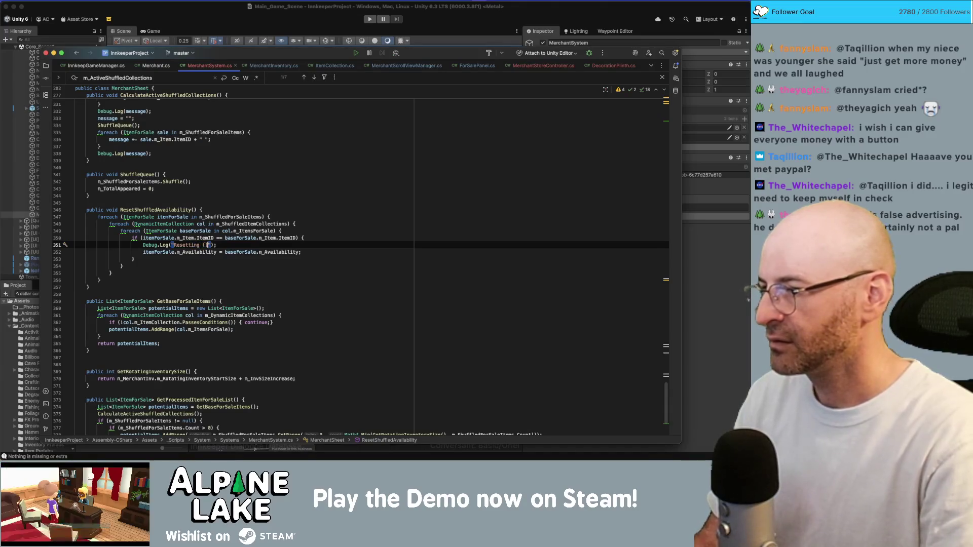
text($"Resett)
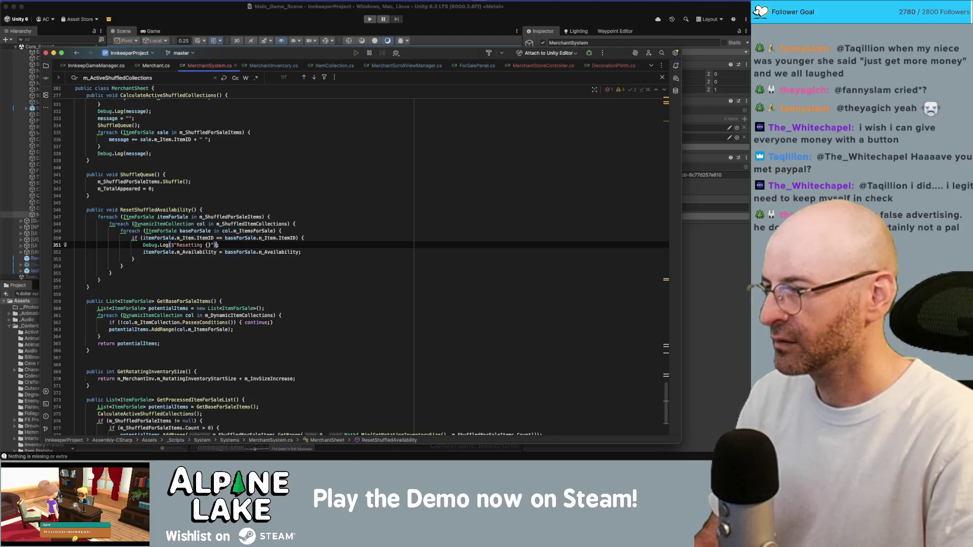
text(ing {itemForSale.m_Item)
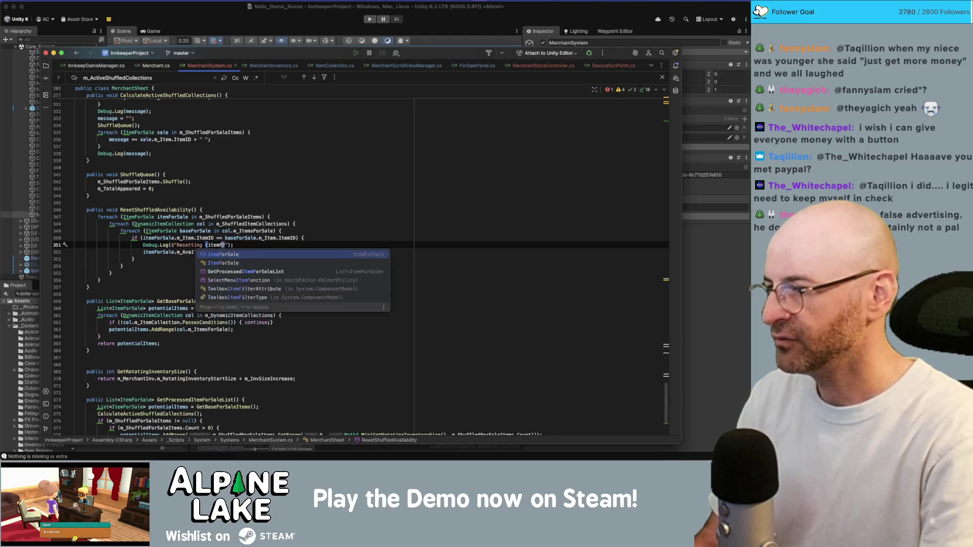
text(.m)
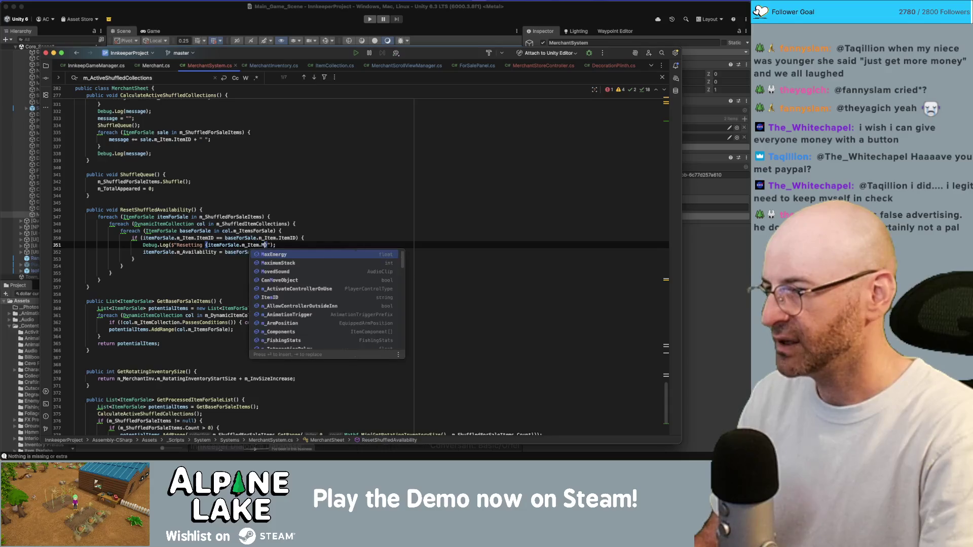
text(_ItemId)
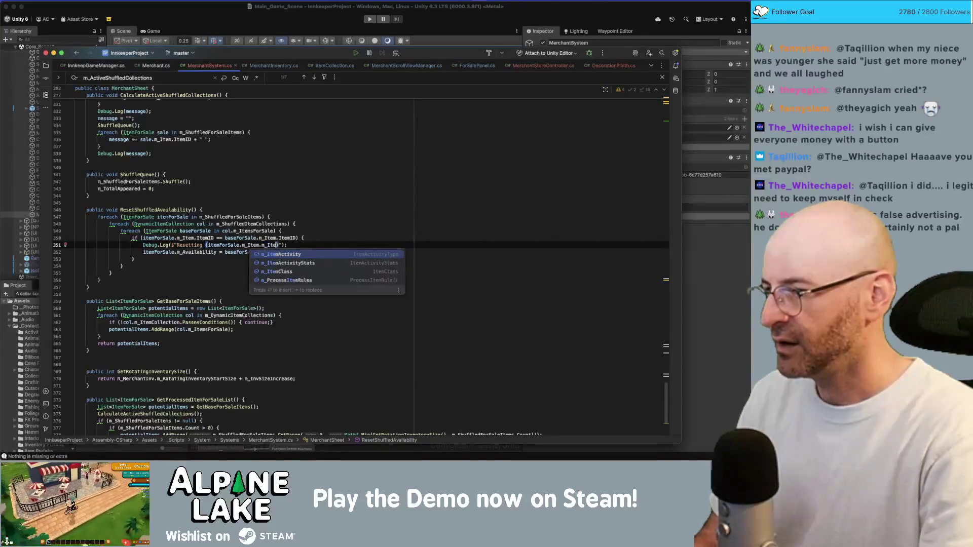
key(Return)
key(BackSpace)
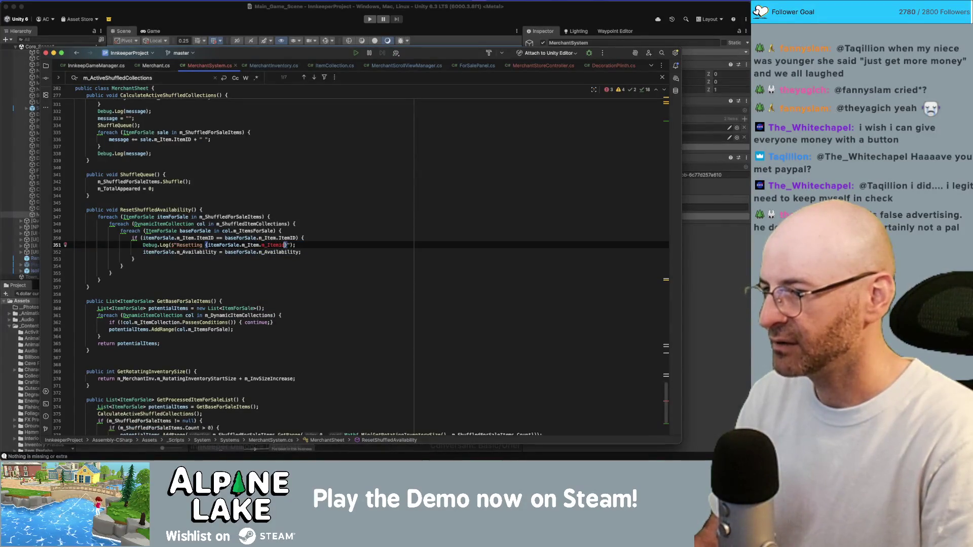
key(BackSpace)
key(BackSpace)
key(BackSpace)
Extend the log to 'Resetting {ItemID} from {itemForSale.m_Availability} to {baseForSale.m_Availability}'.
text(ItemID} )
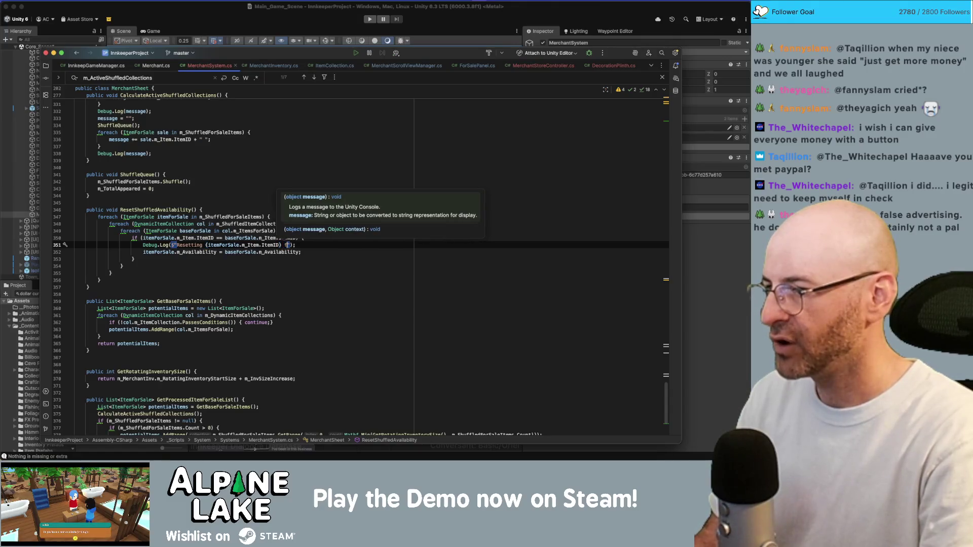
text(from {)
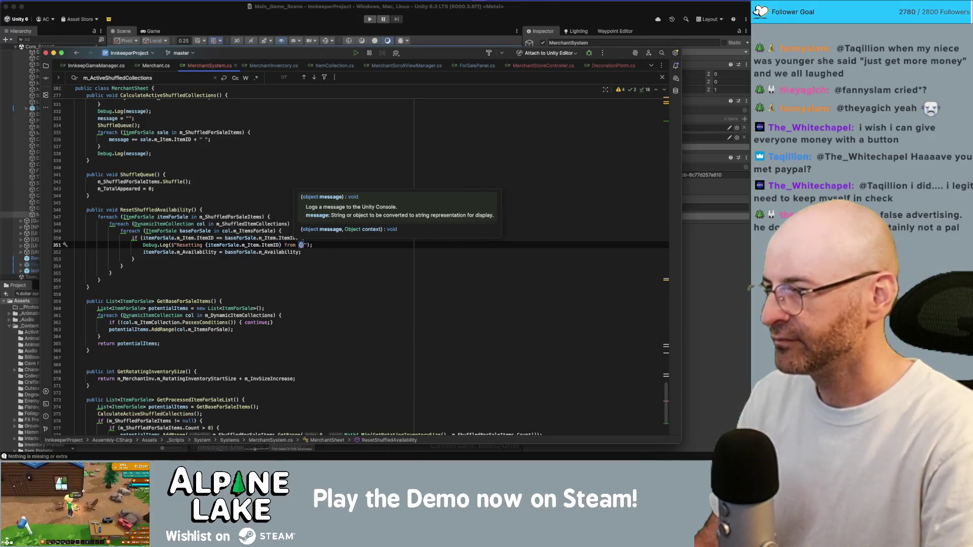
text(itemForSale.a)
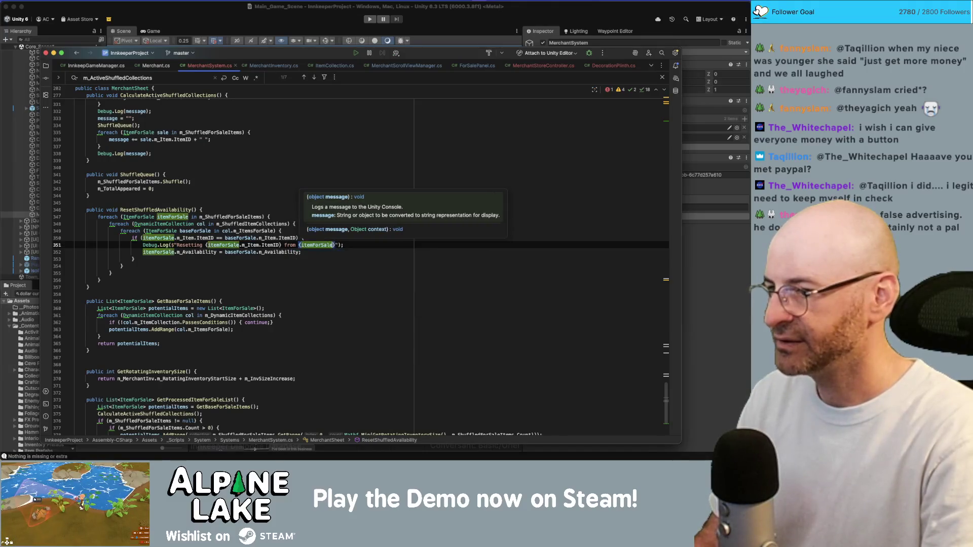
key(Return)
text(} t)
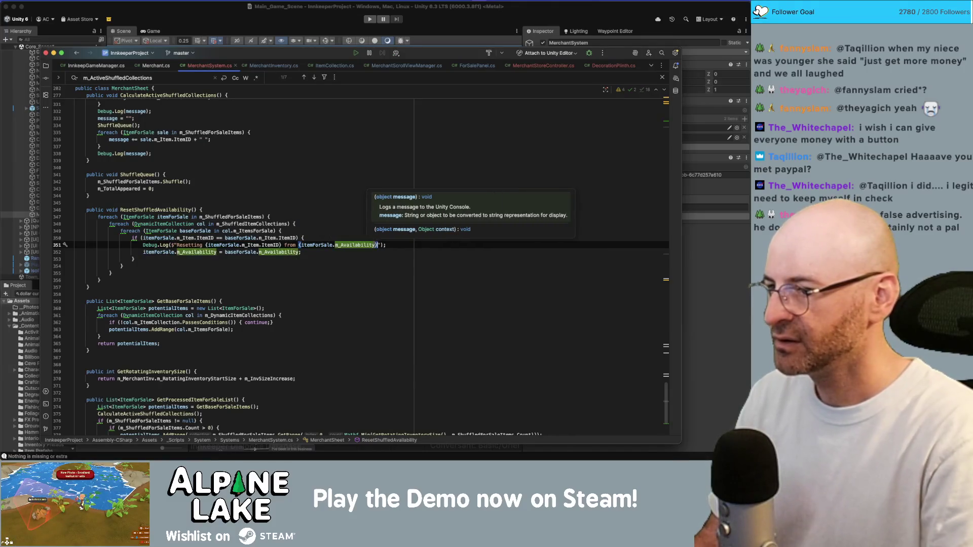
text(o t)
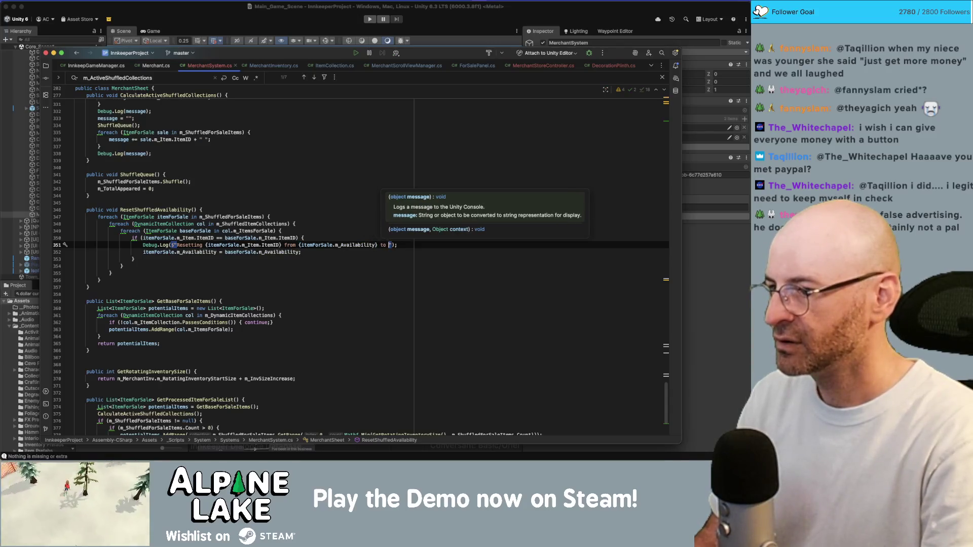
key(BackSpace)
text({baseForSale.a)
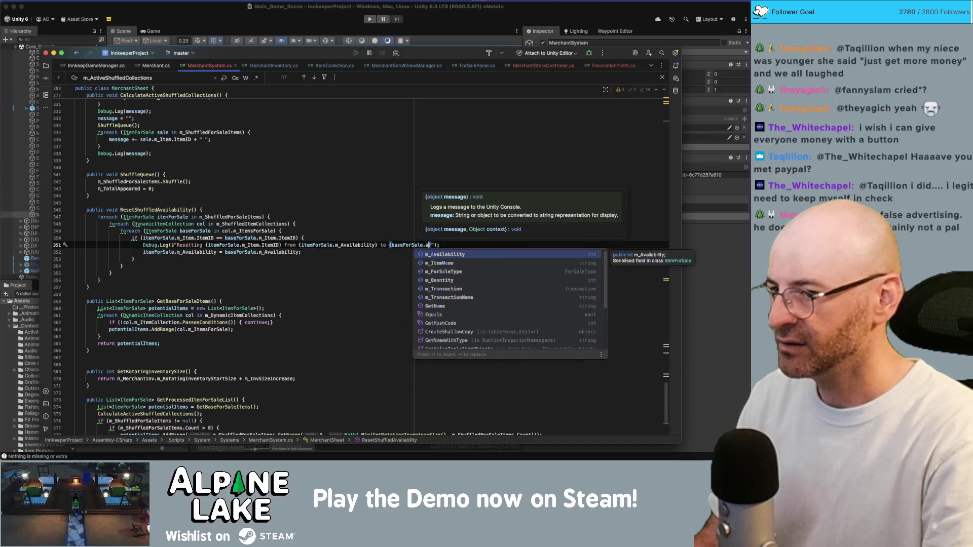
key(Return)
key(End)
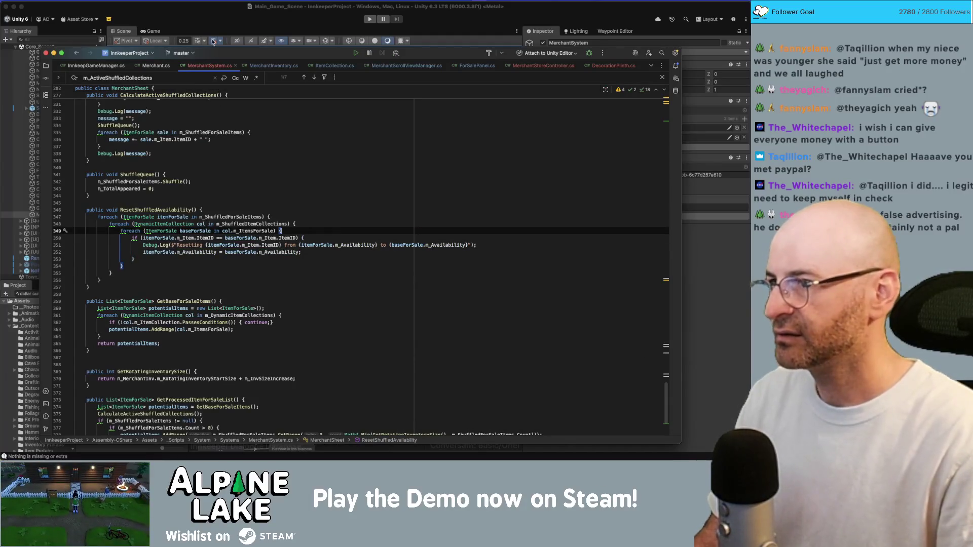
click(207, 17)
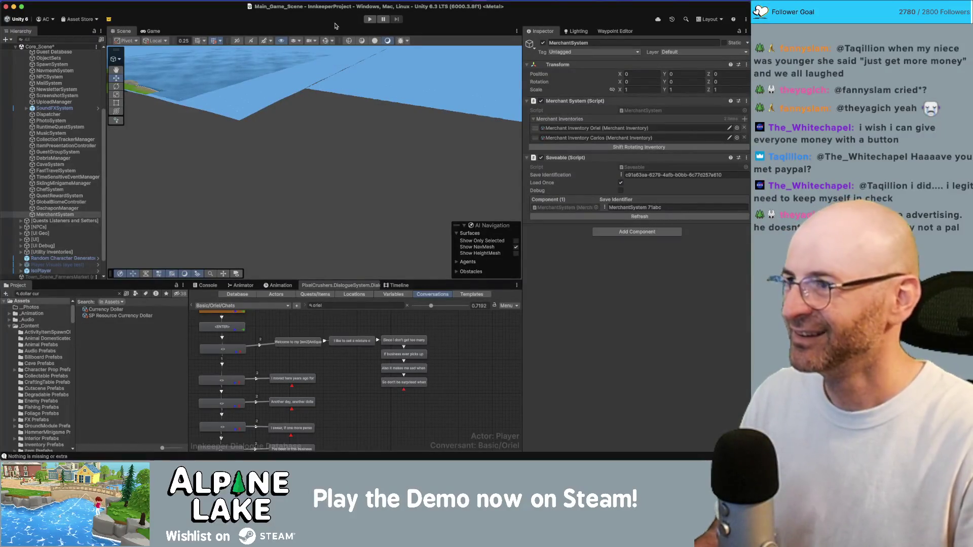
Start play mode so the game loads into Town_Scene's town square.
click(370, 19)
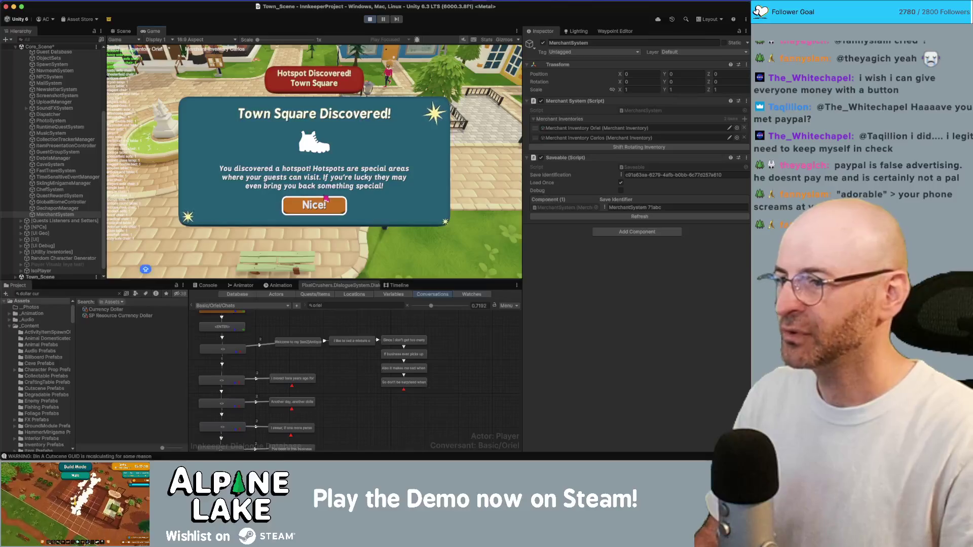
Dismiss the Town Square popup, enter the antique shop, and give the player bulk Currency Dollar.
click(326, 200)
key(w)
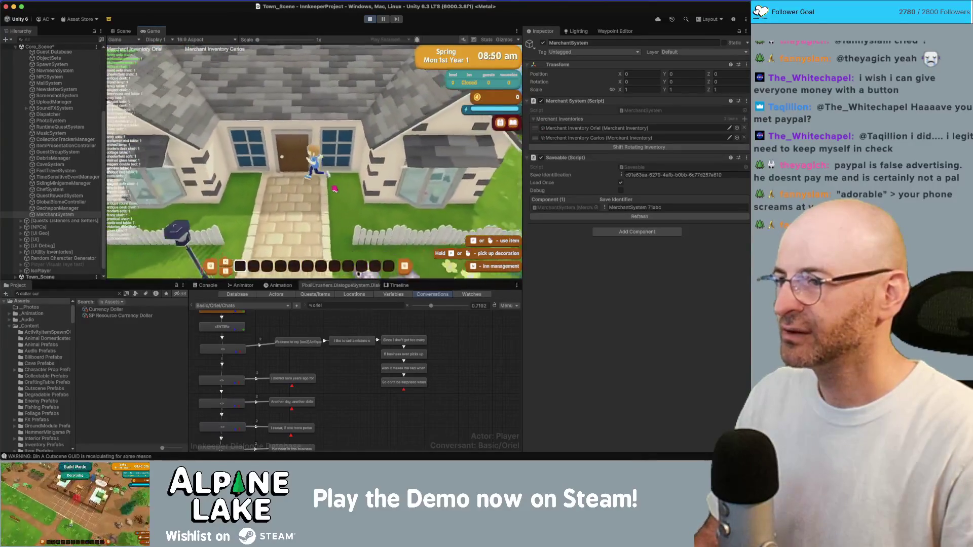
key(e)
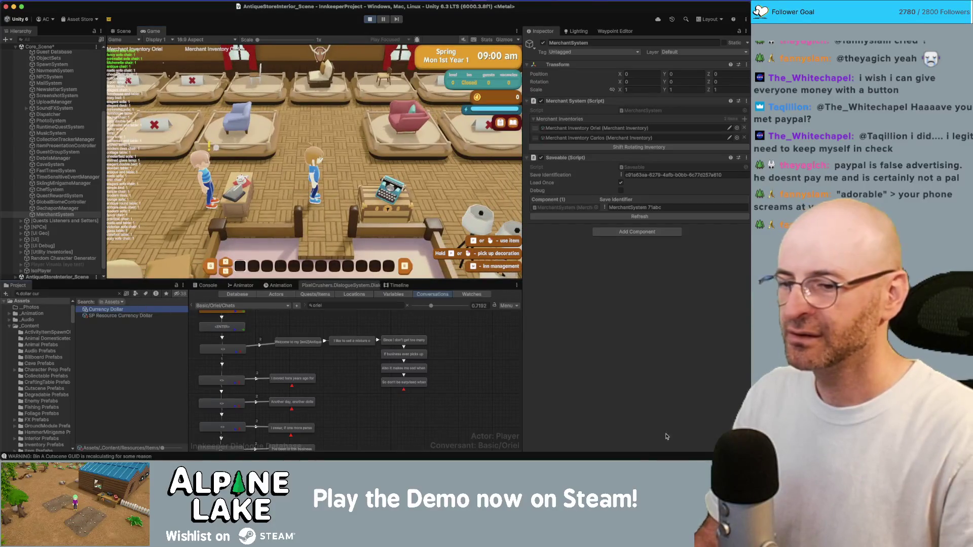
click(109, 309)
scroll(630, 421, down, 5)
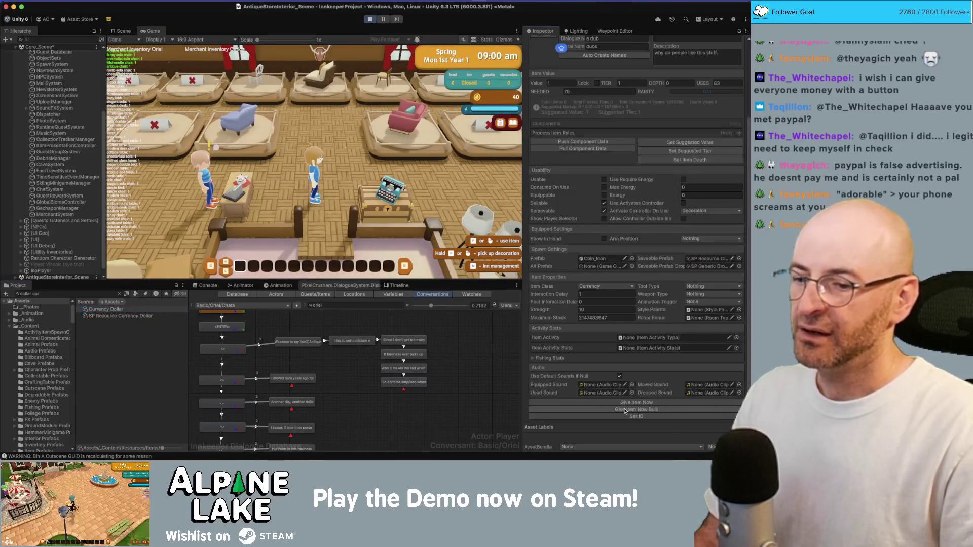
click(625, 410)
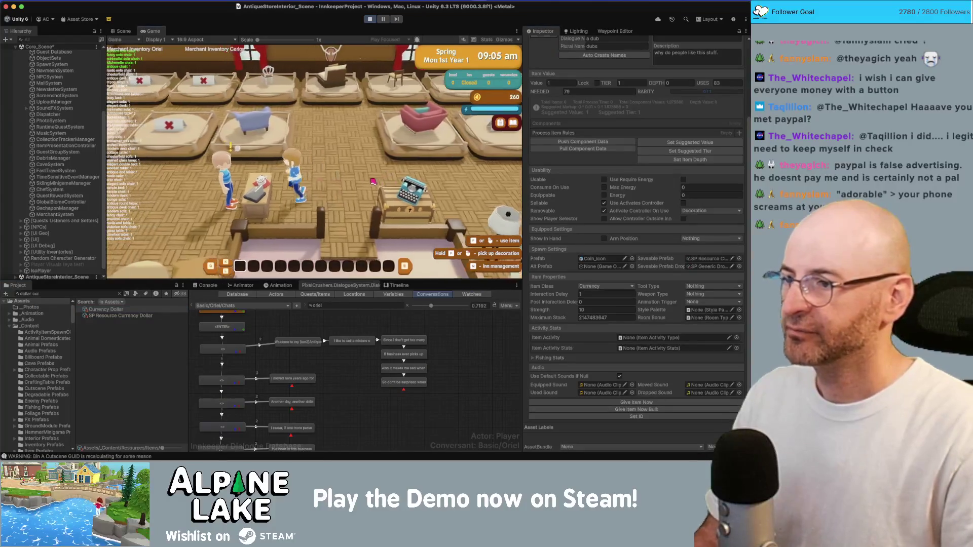
Buy a chair from the merchant's shop, then select the MerchantSystem object.
click(300, 220)
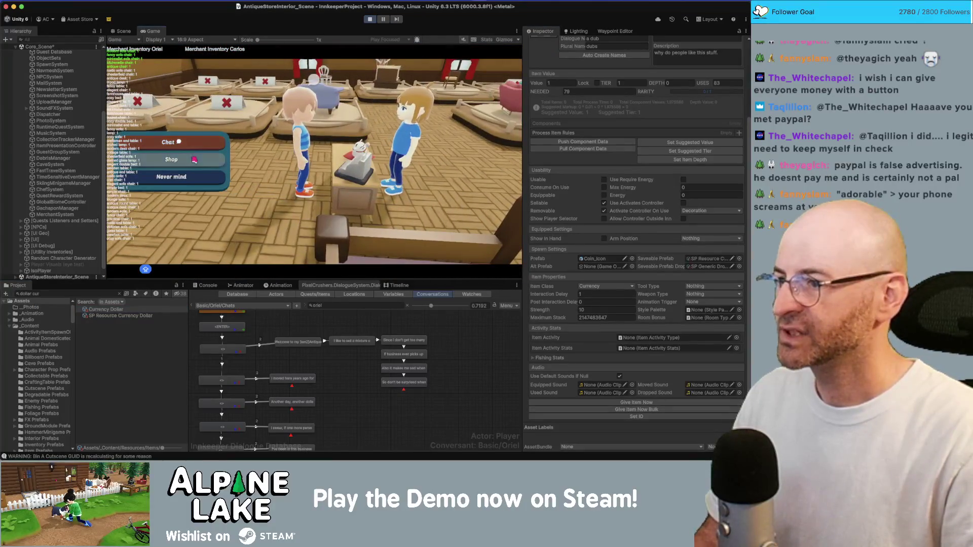
click(226, 183)
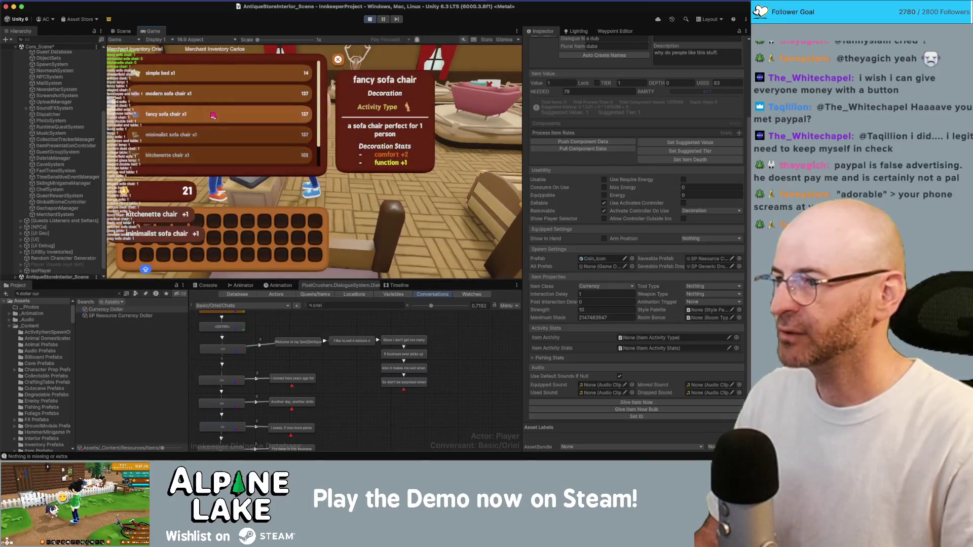
click(232, 105)
key(Escape)
key(w)
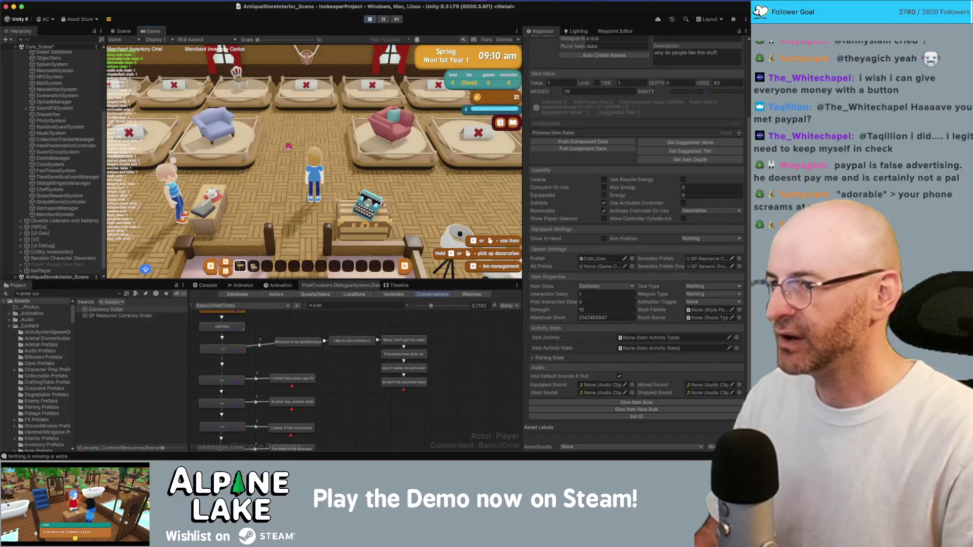
click(75, 215)
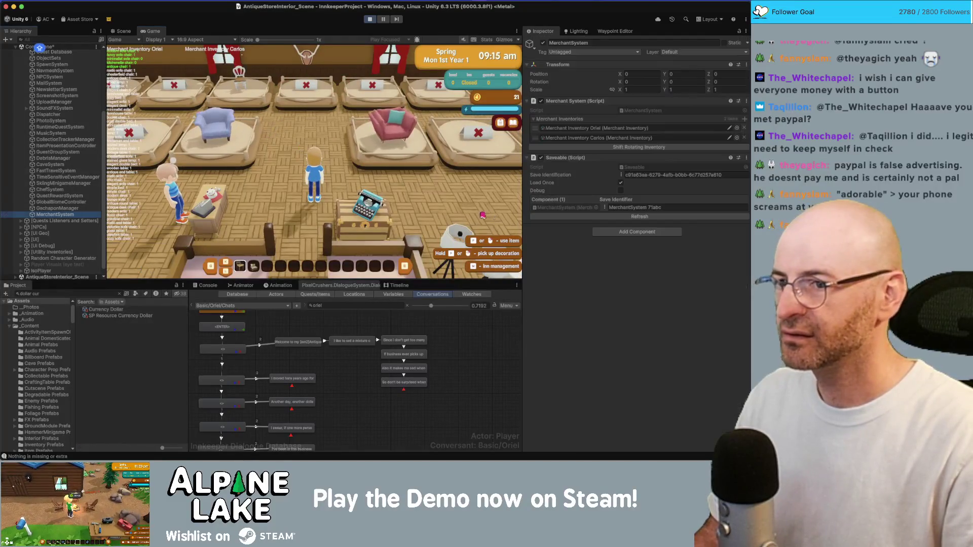
Shift the merchant's rotating inventory and inspect the Decor Couch Single F reset log.
click(603, 147)
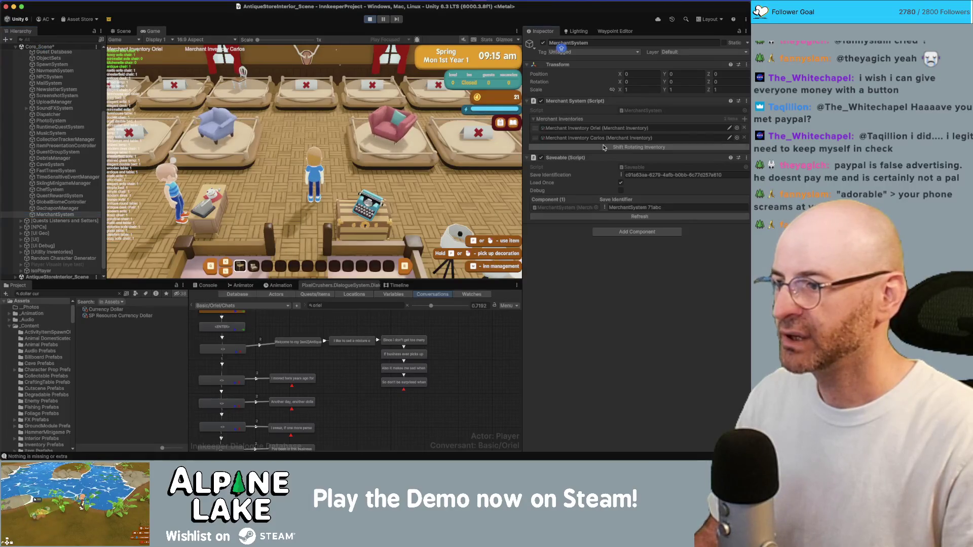
click(206, 285)
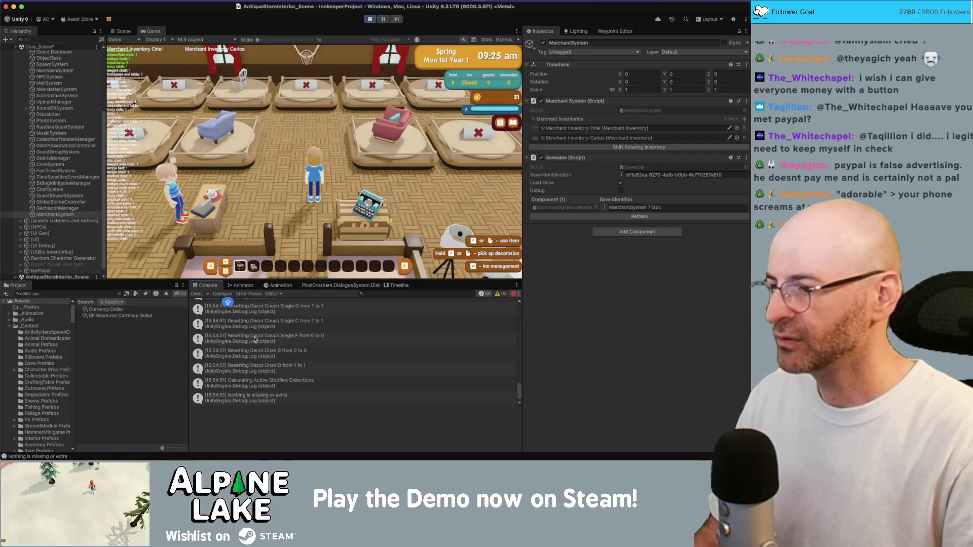
click(288, 339)
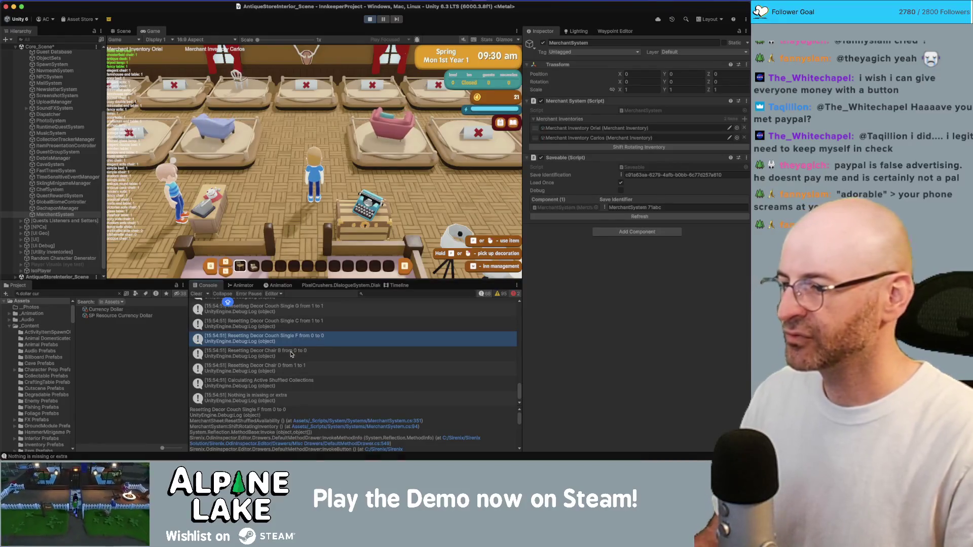
click(343, 128)
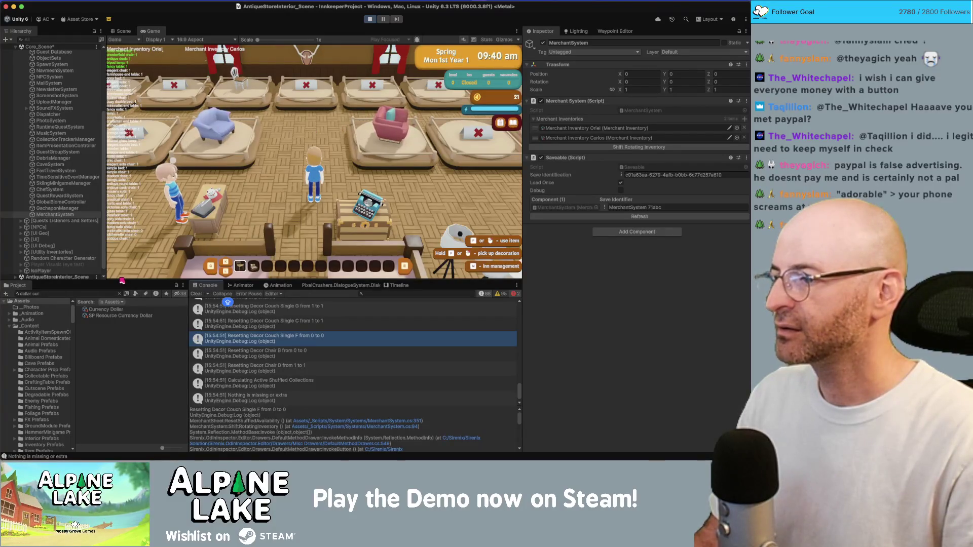
click(106, 293)
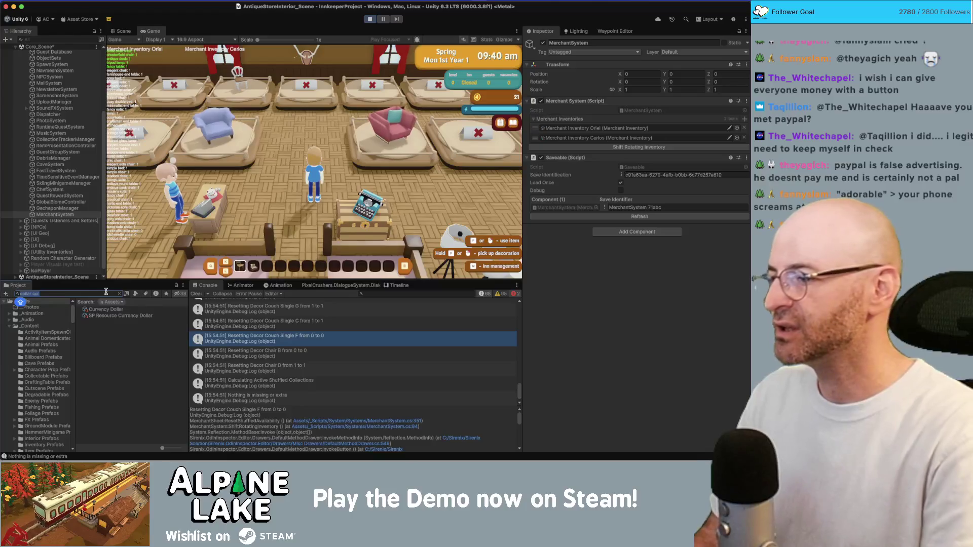
Review Items For Sale in Oriel Merchant Shuffle Chairs, then open the reset log's source line.
text(ORC)
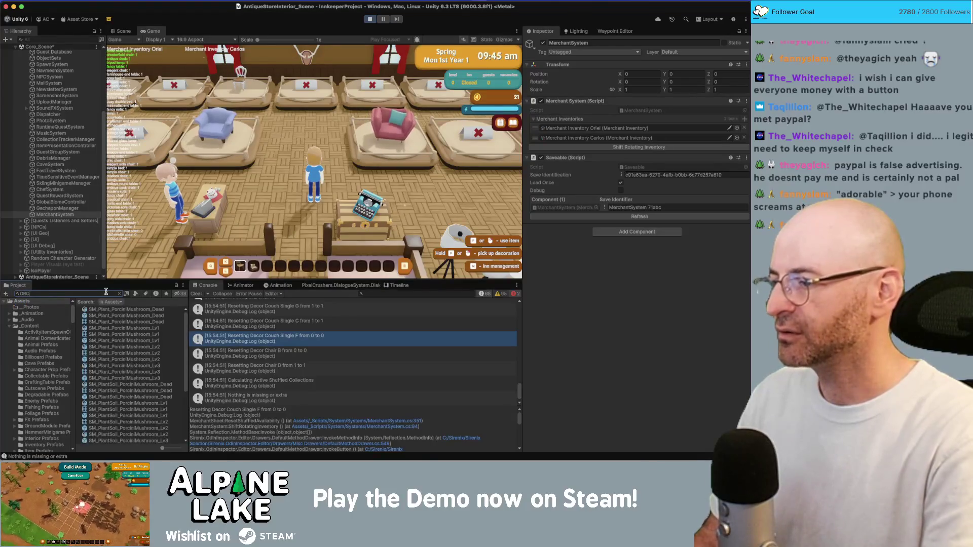
text(oriel merch)
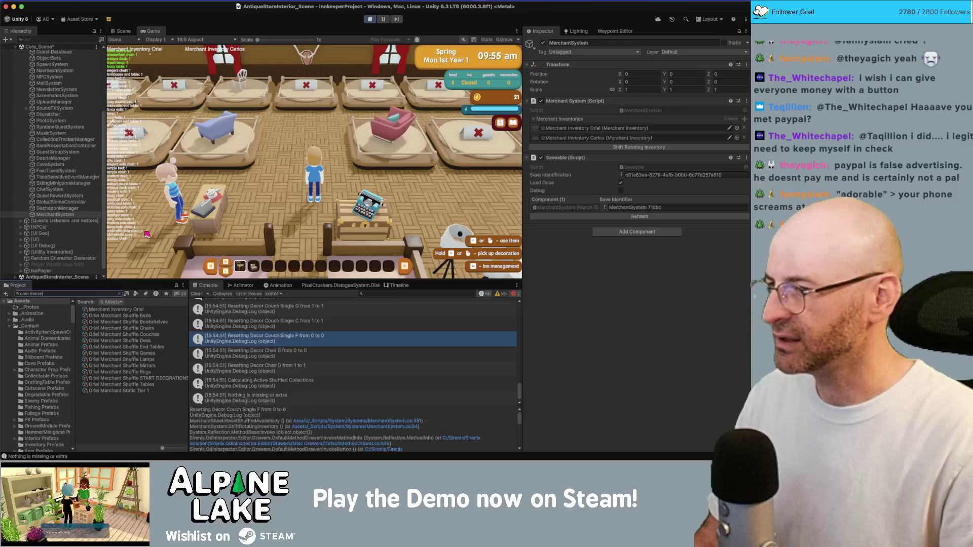
click(138, 328)
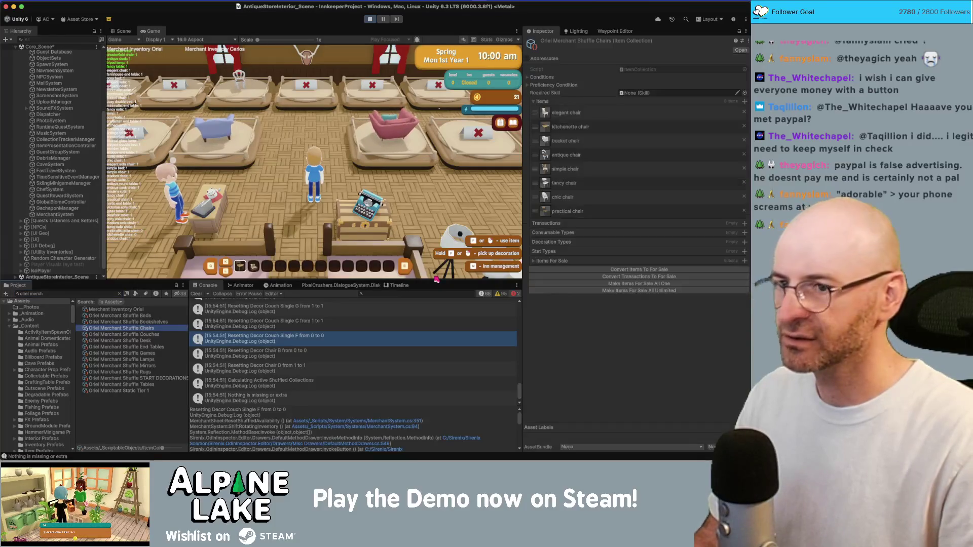
click(536, 261)
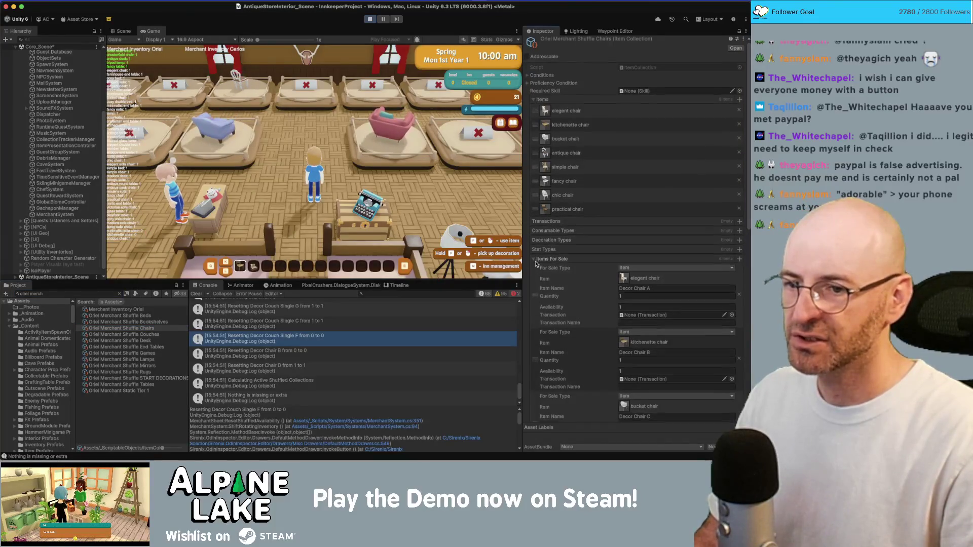
scroll(538, 267, down, 1)
scroll(538, 267, down, 1)
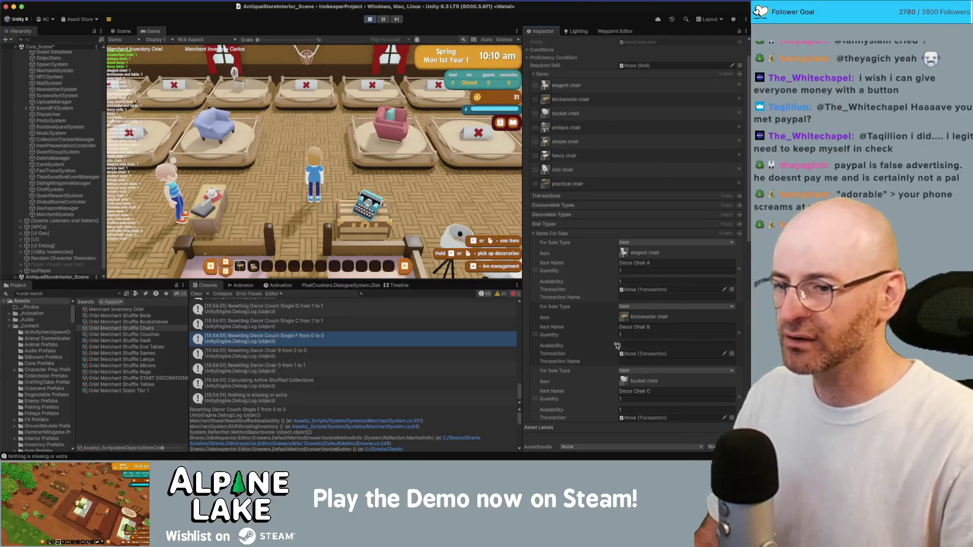
double_click(310, 338)
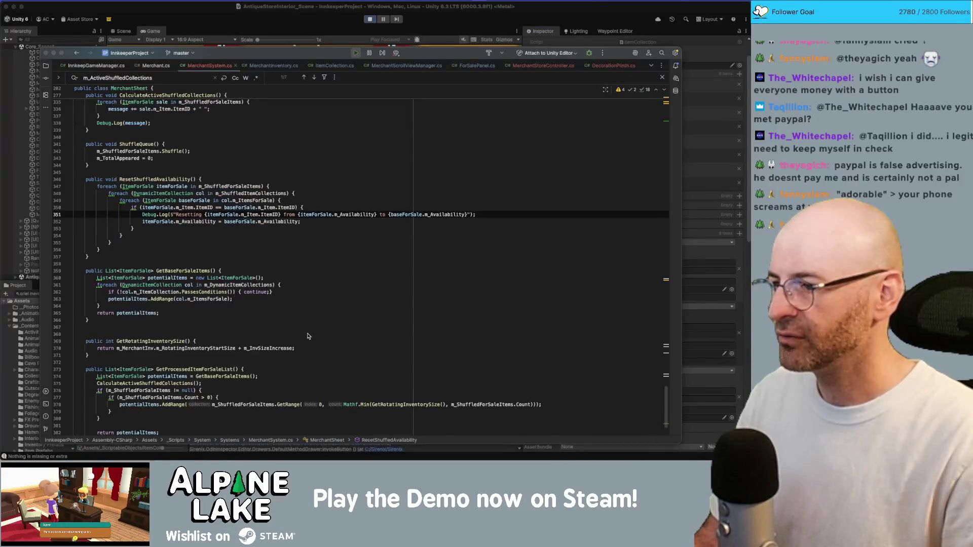
scroll(284, 315, down, 2)
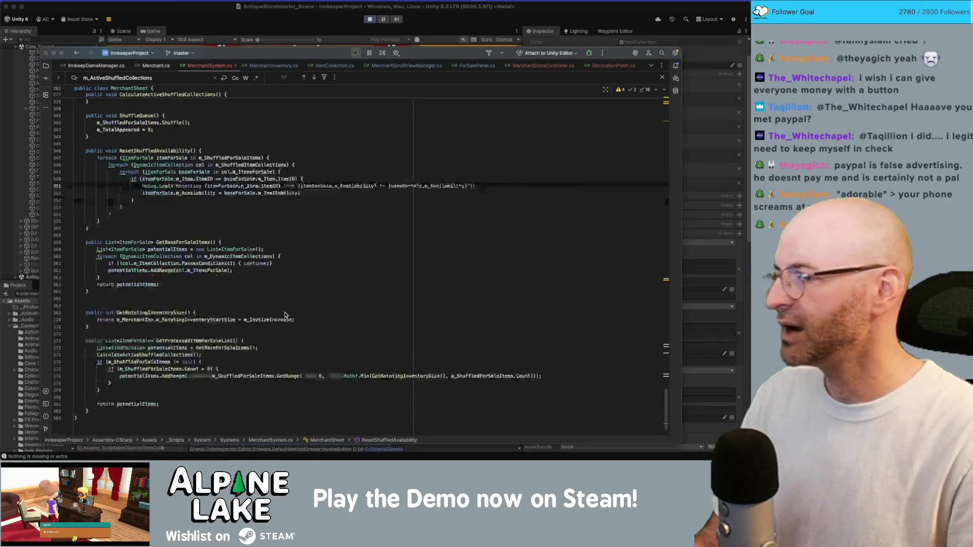
scroll(286, 315, up, 5)
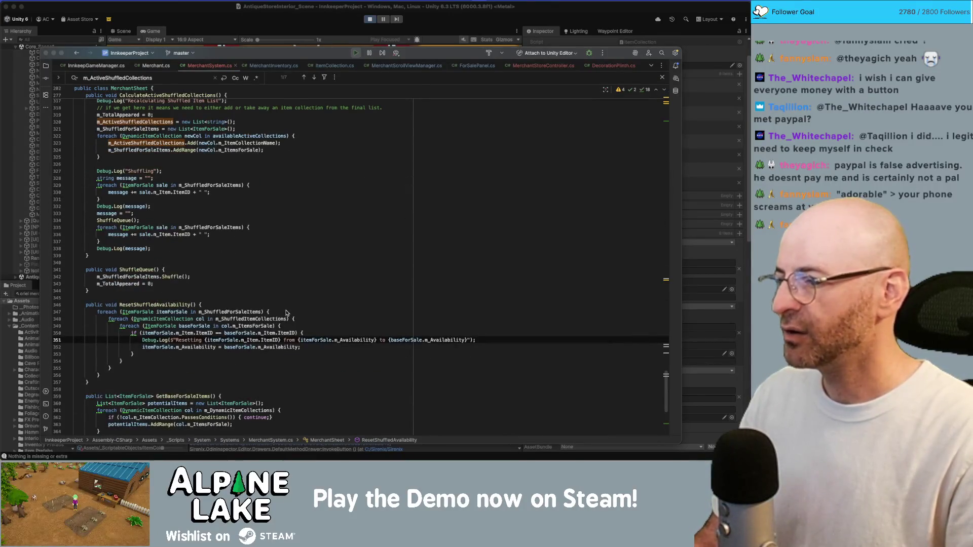
scroll(286, 314, up, 10)
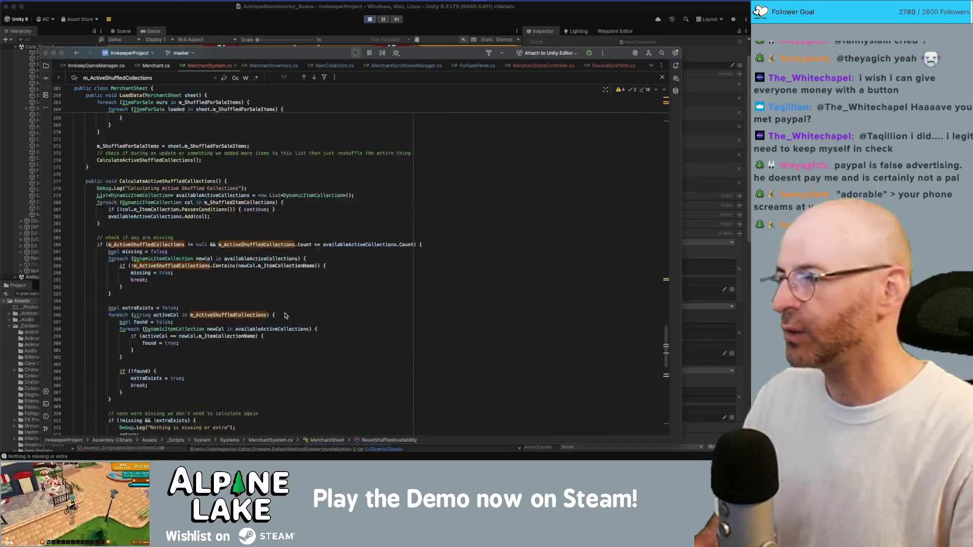
scroll(284, 315, up, 15)
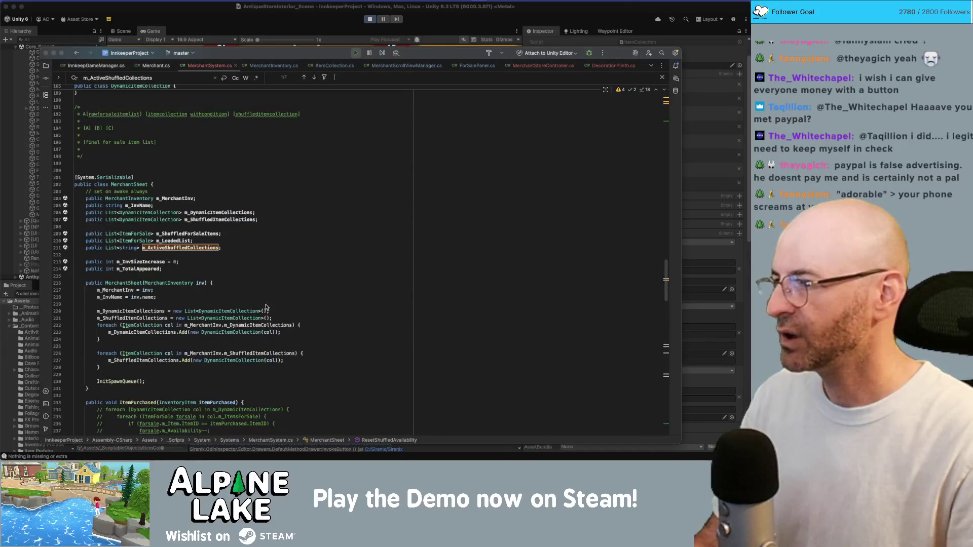
scroll(242, 302, up, 5)
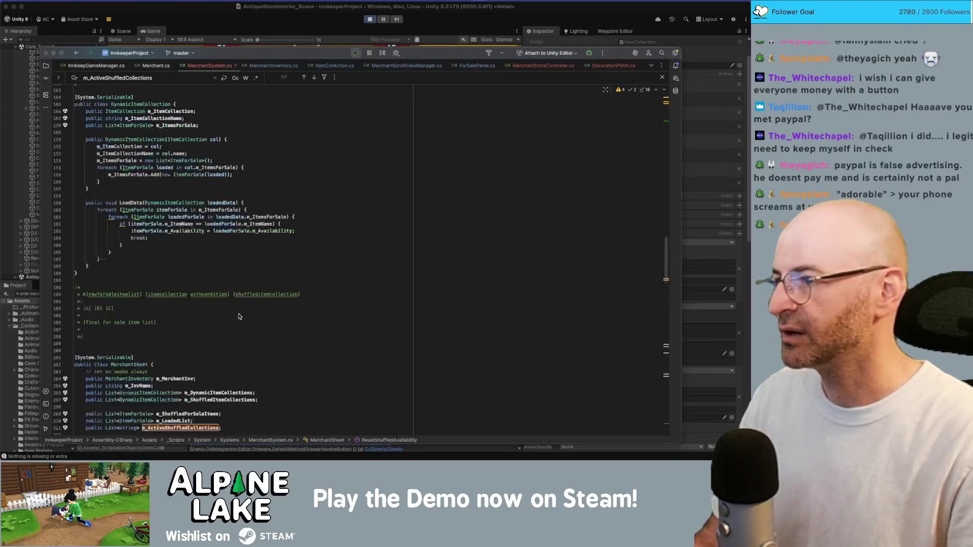
scroll(233, 314, down, 6)
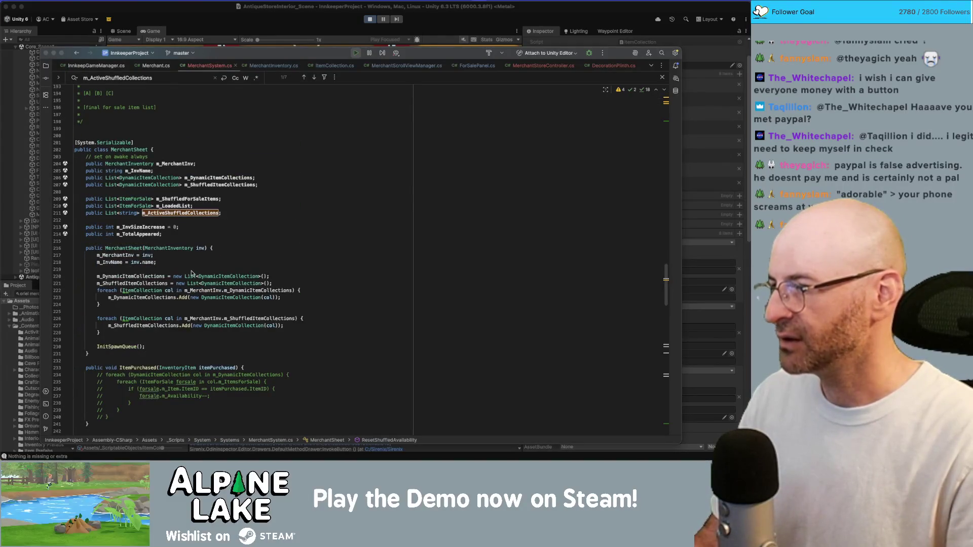
scroll(193, 274, up, 6)
double_click(153, 118)
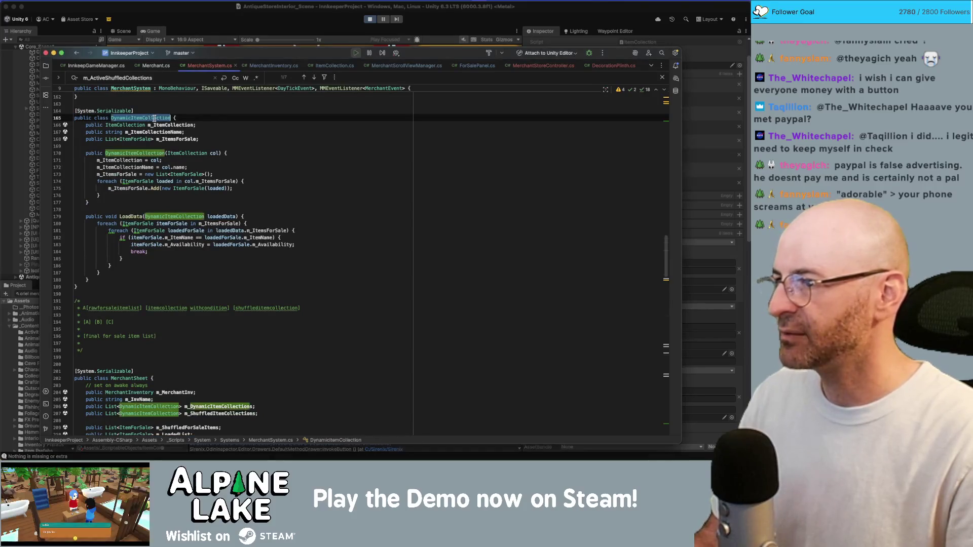
double_click(179, 139)
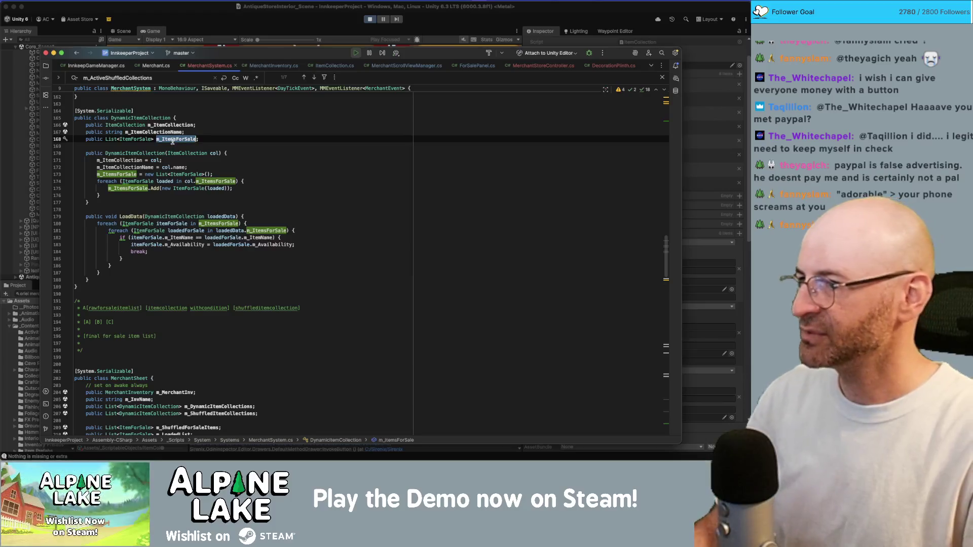
key(super+f)
scroll(173, 145, down, 5)
scroll(173, 145, down, 10)
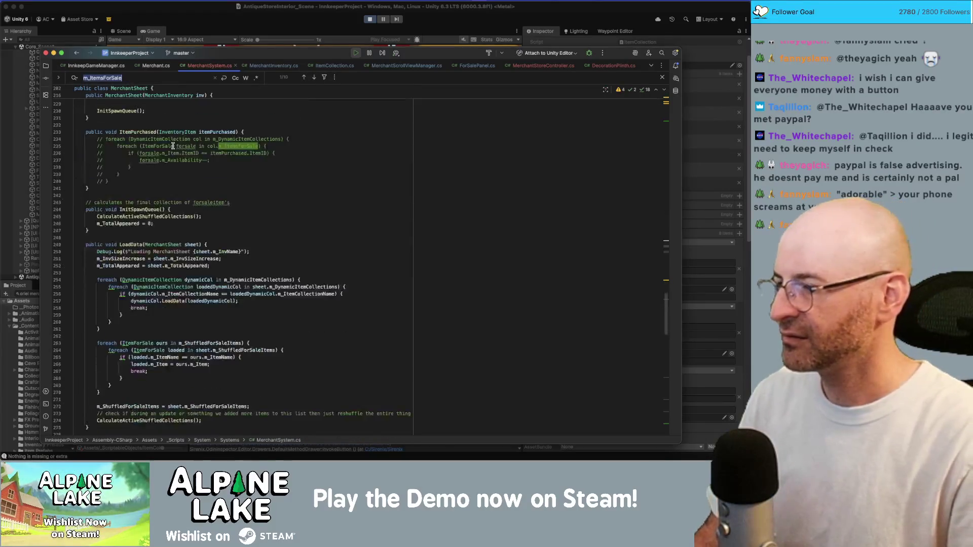
scroll(172, 146, down, 13)
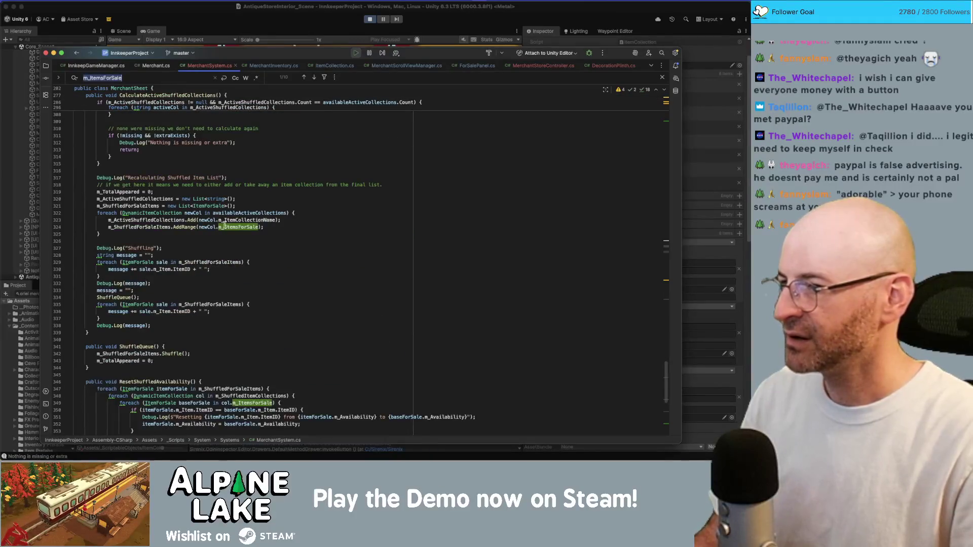
scroll(221, 223, down, 4)
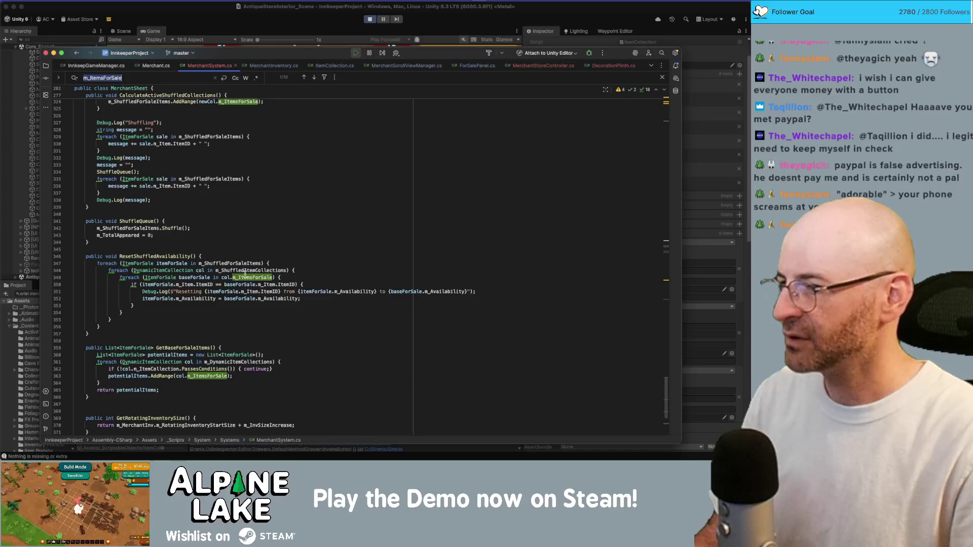
double_click(249, 277)
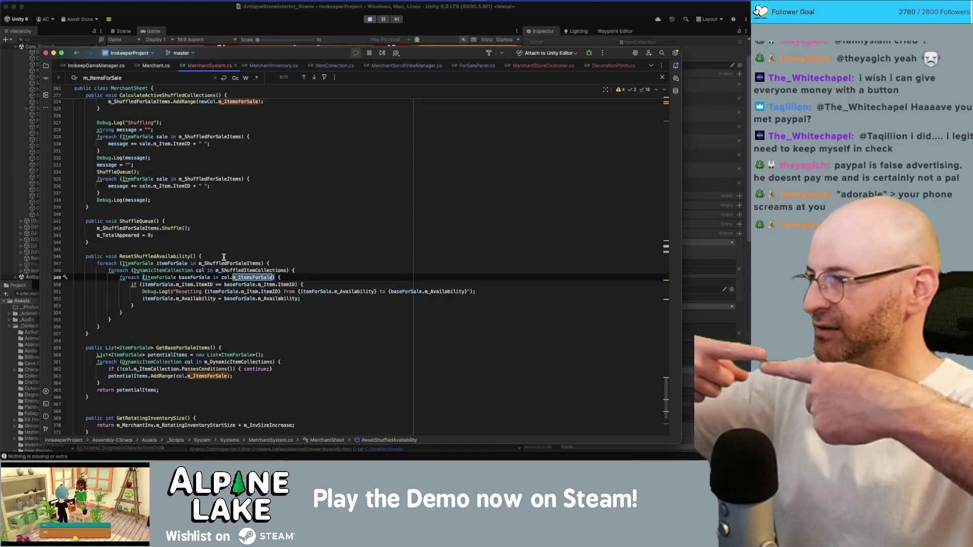
scroll(223, 257, up, 15)
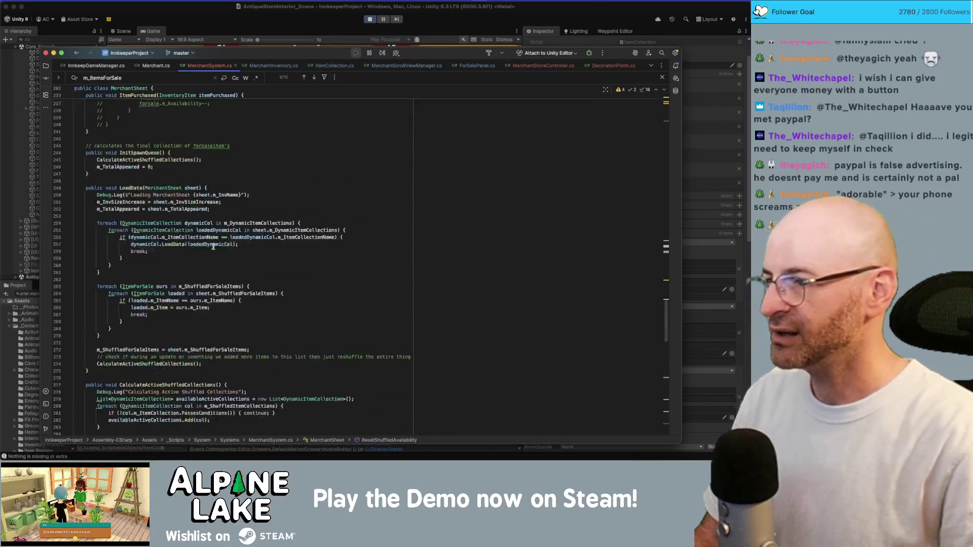
scroll(212, 246, up, 12)
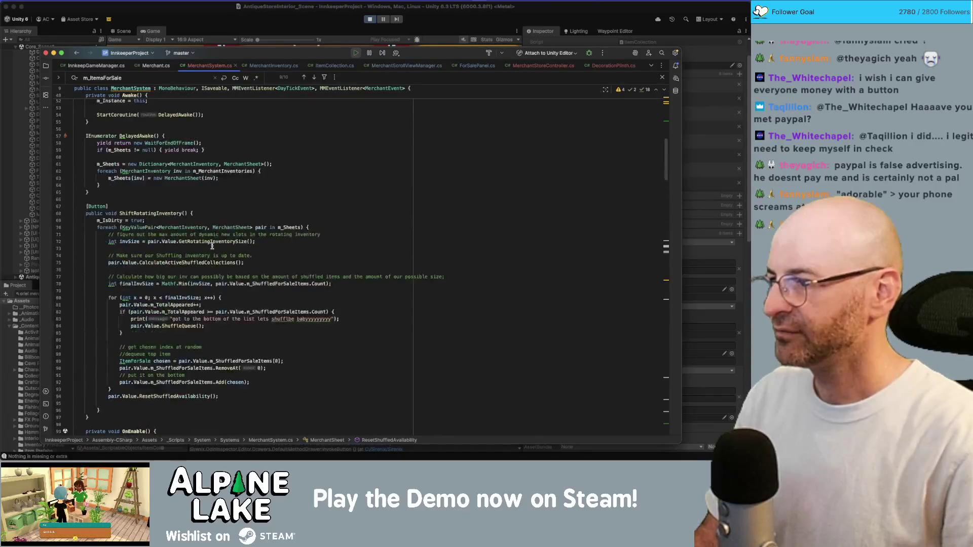
scroll(213, 245, down, 15)
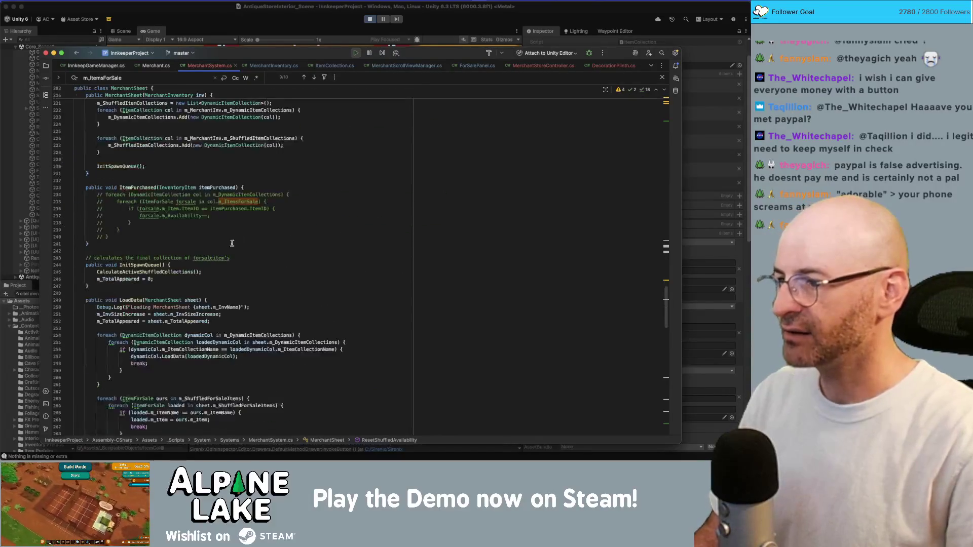
scroll(243, 222, up, 5)
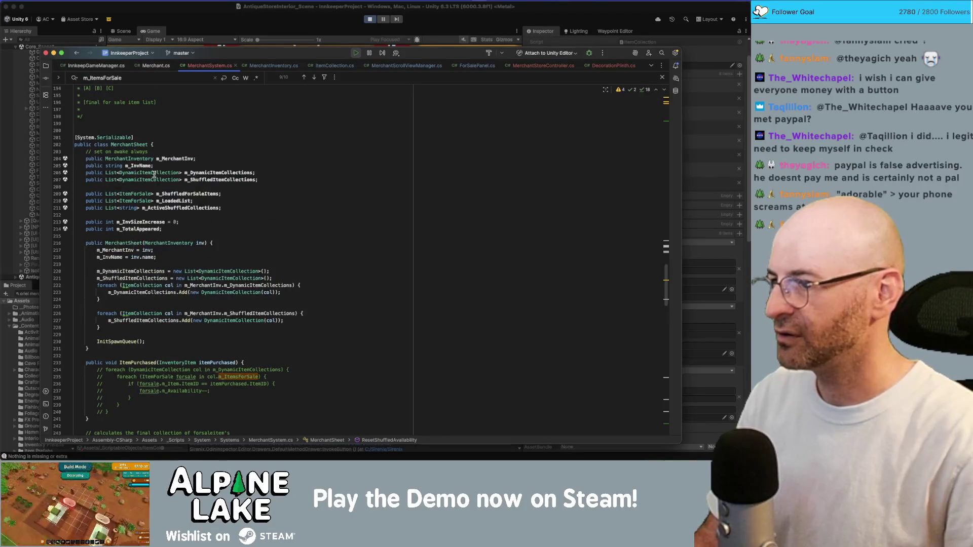
double_click(179, 192)
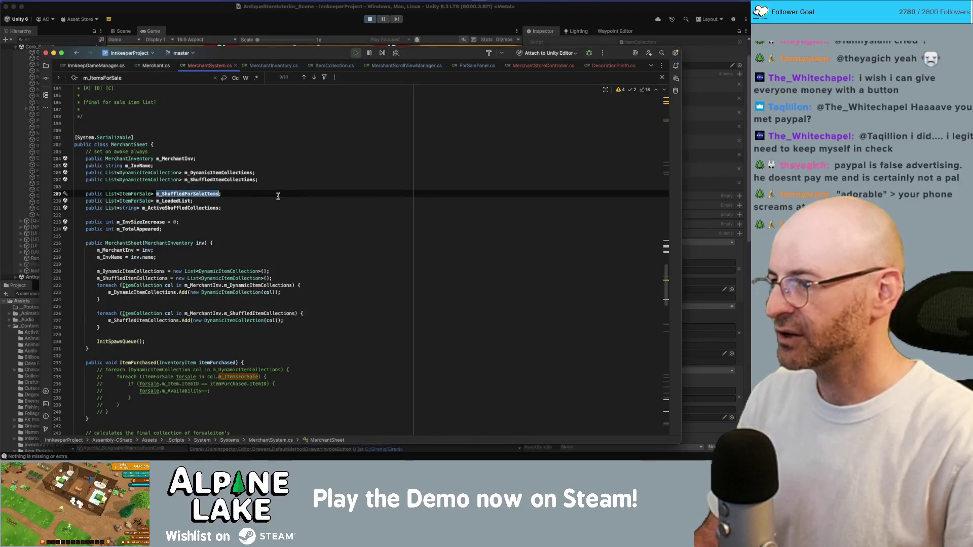
key(ctrl+f)
key(Return)
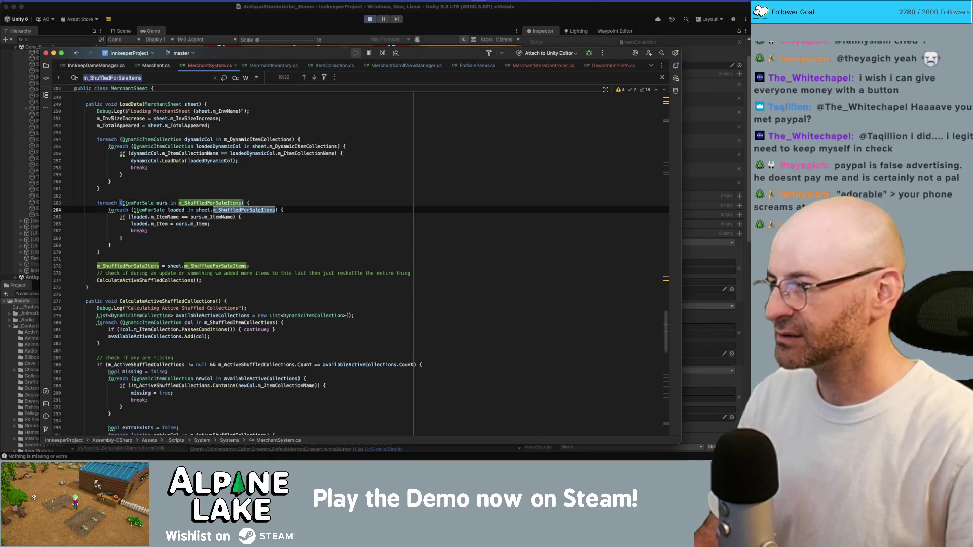
key(Return)
key(Return)
key(Return)
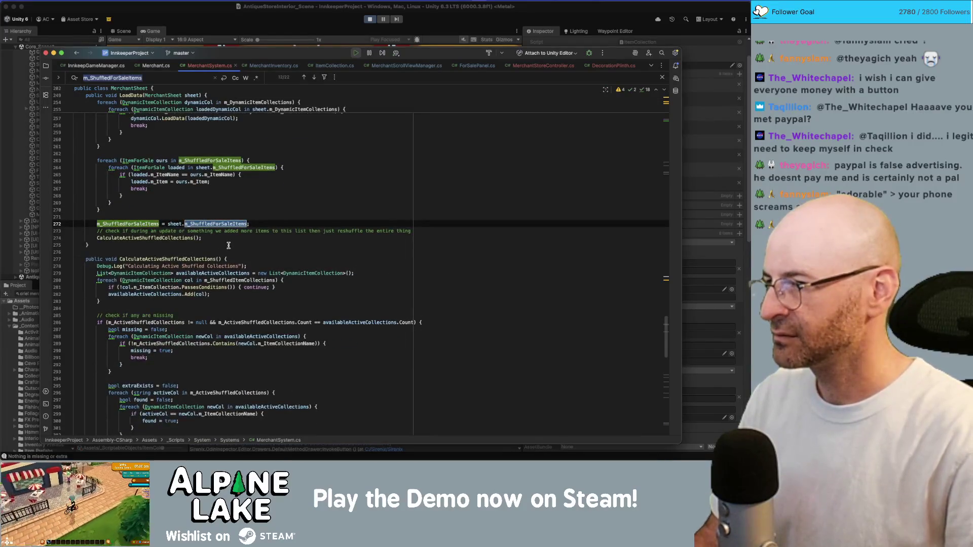
click(213, 229)
double_click(213, 224)
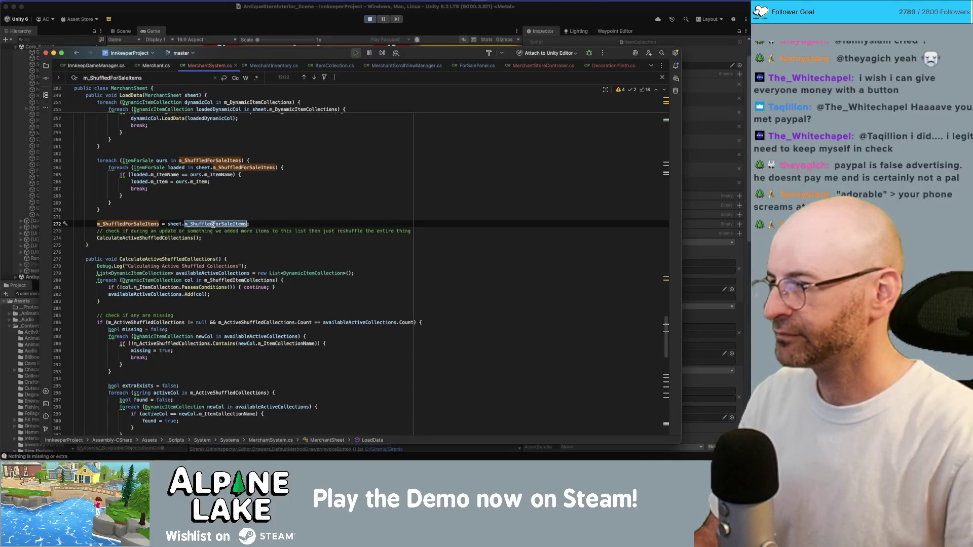
double_click(148, 223)
key(super+f)
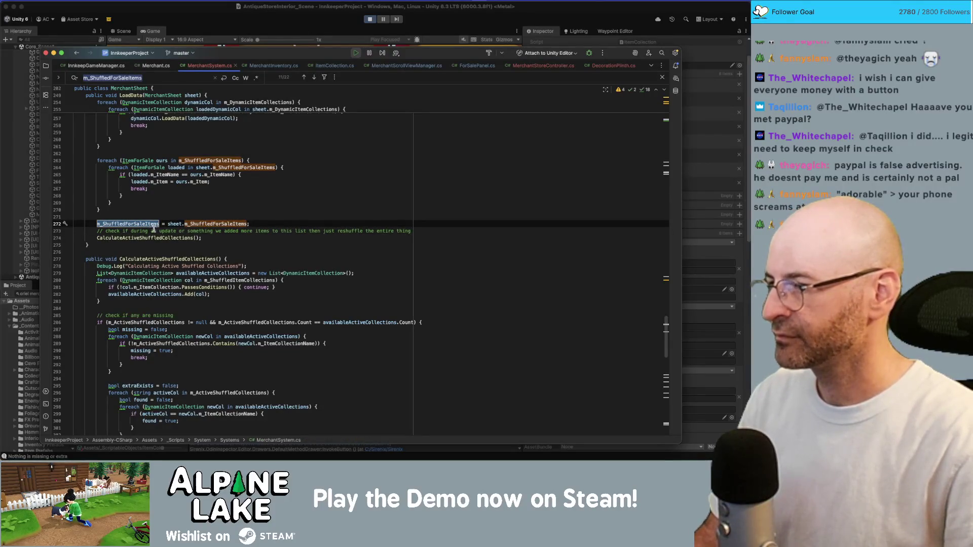
super+click(157, 238)
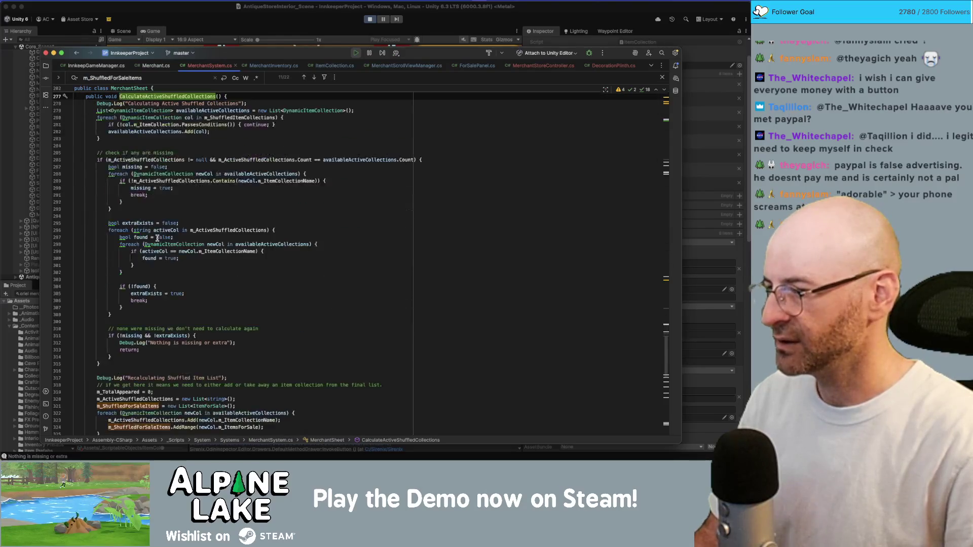
scroll(136, 375, down, 3)
click(137, 373)
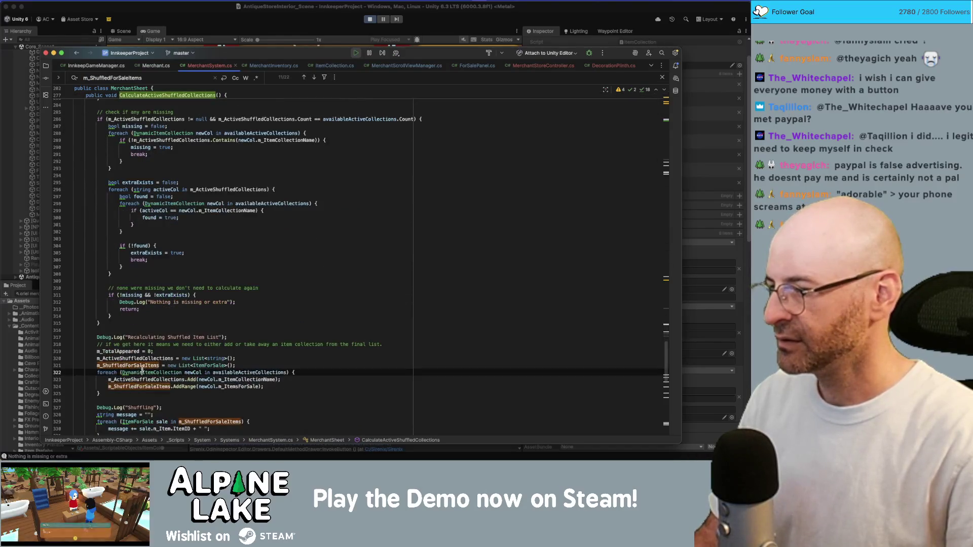
click(209, 365)
click(152, 386)
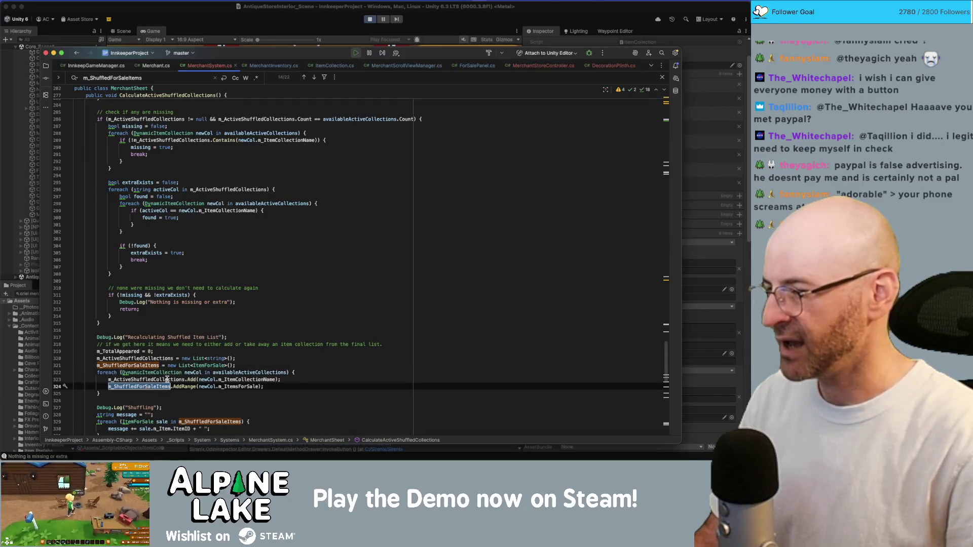
scroll(178, 366, down, 3)
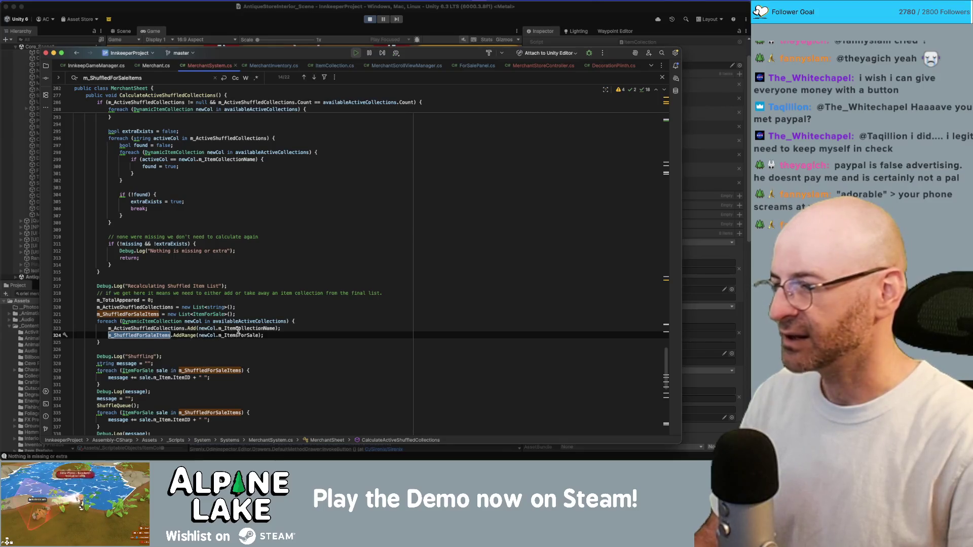
scroll(238, 332, down, 1)
click(297, 324)
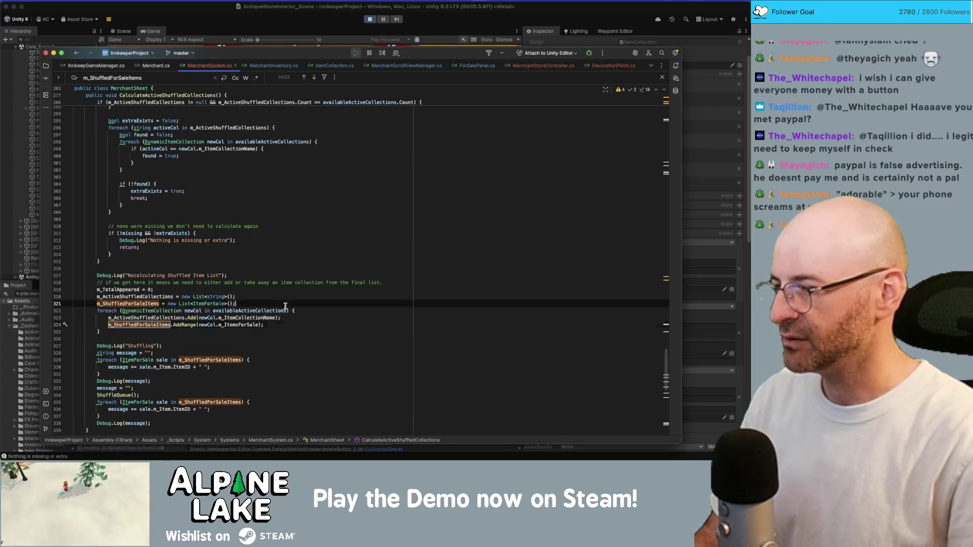
key(Up)
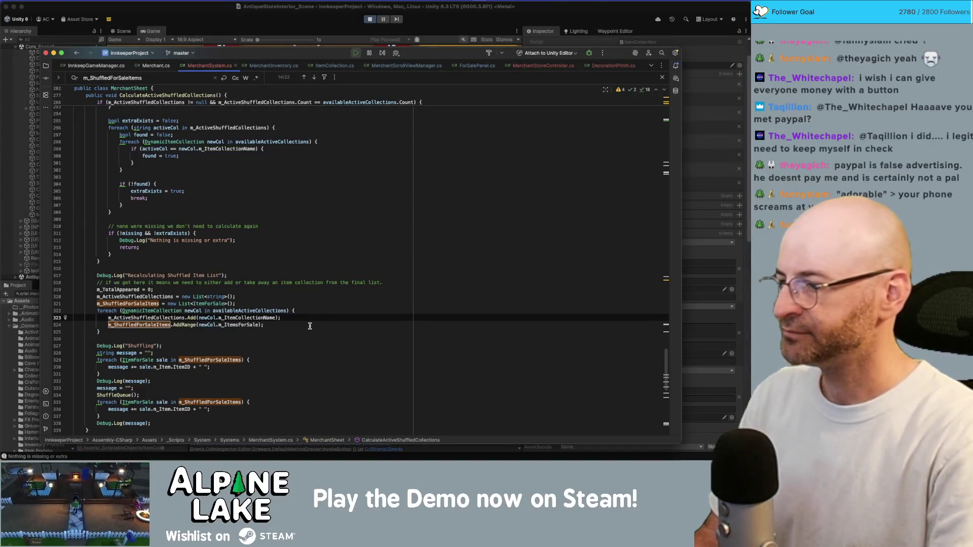
key(Return)
text(ioreach(ItemForS)
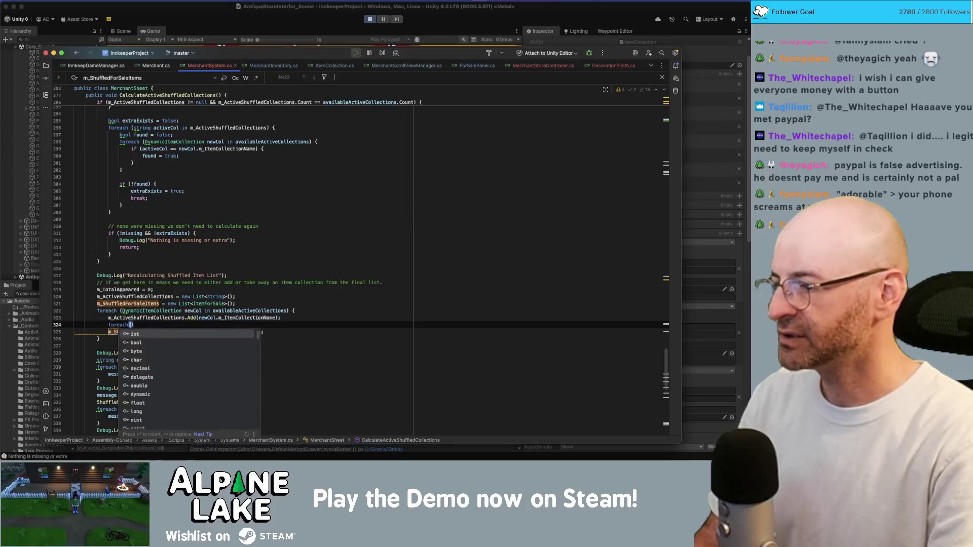
Add a foreach loop over each ItemForSale forsale in newCol.m_ItemsForSale.
key(Return)
text(forsale in )
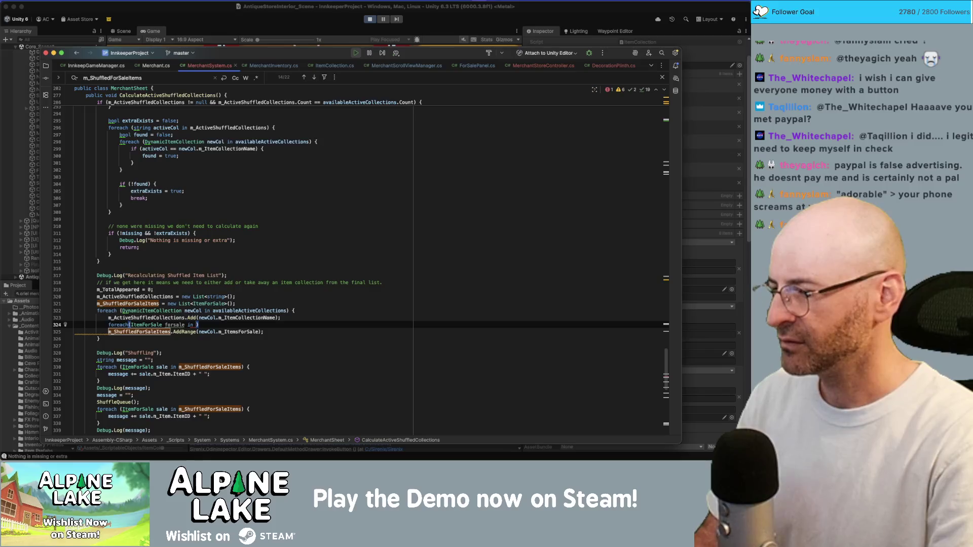
text(newCol.m_)
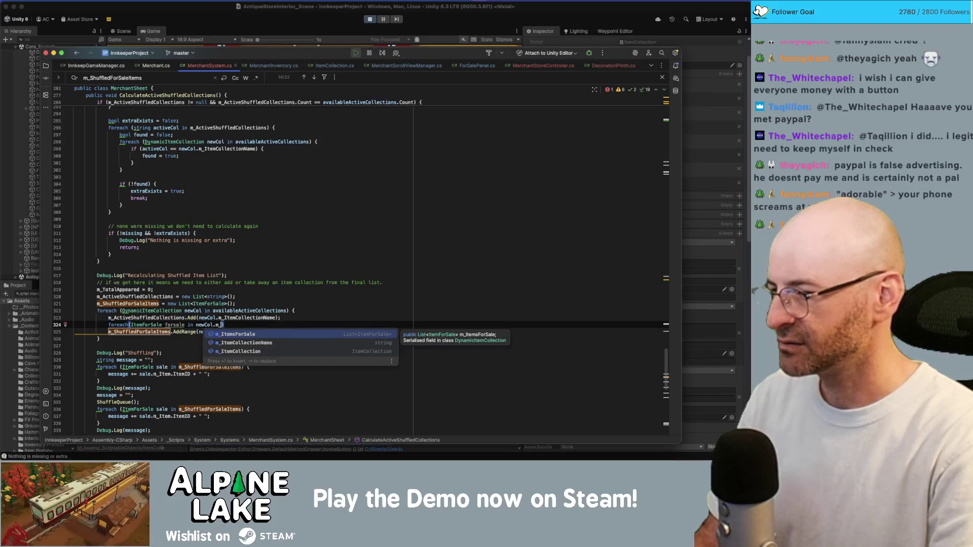
key(Return)
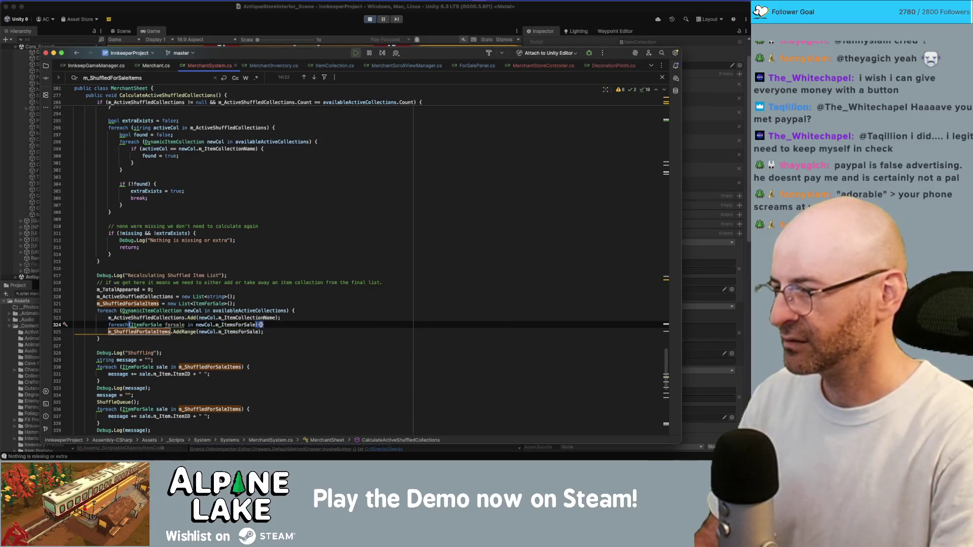
text({)
key(Return)
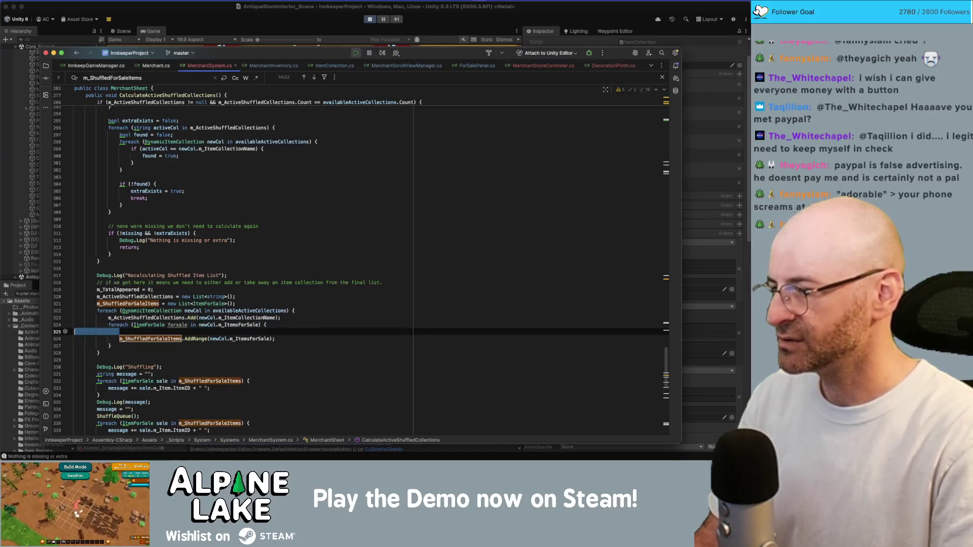
key(ctrl+z)
Replace AddRange(newCol.m_ItemsForSale) on line 325 with Add(new ItemForSale(forsale)).
click(228, 332)
key(BackSpace)
key(BackSpace)
key(BackSpace)
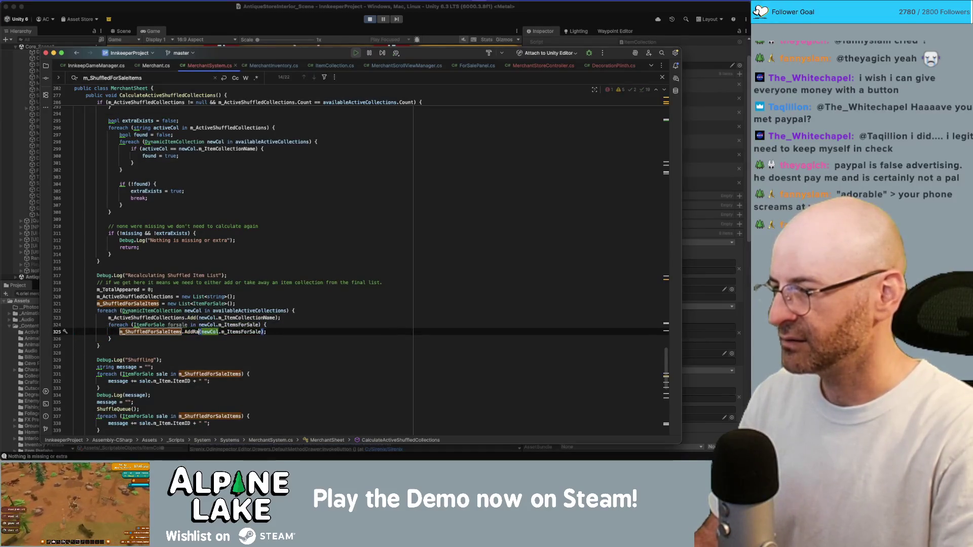
text(new ItemForSale)
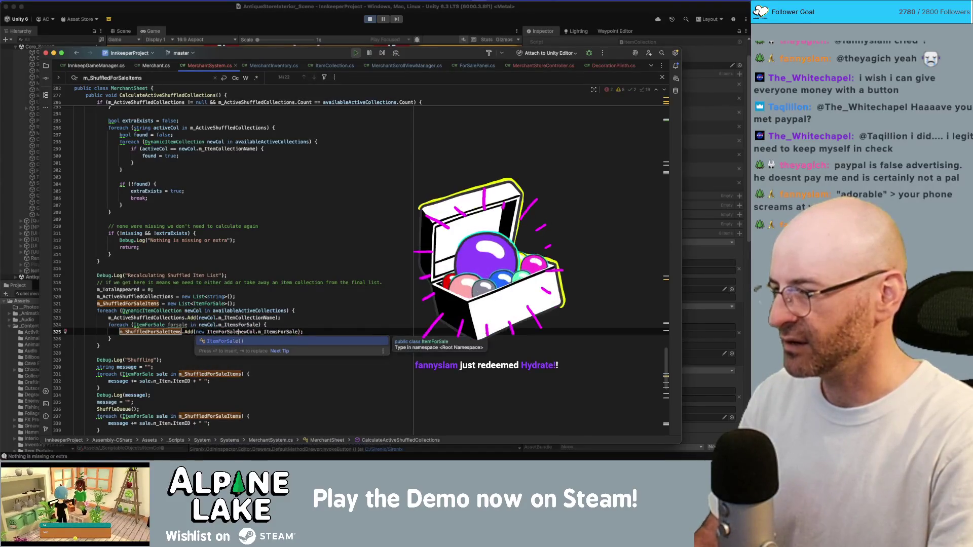
key(Return)
text(forsale)()
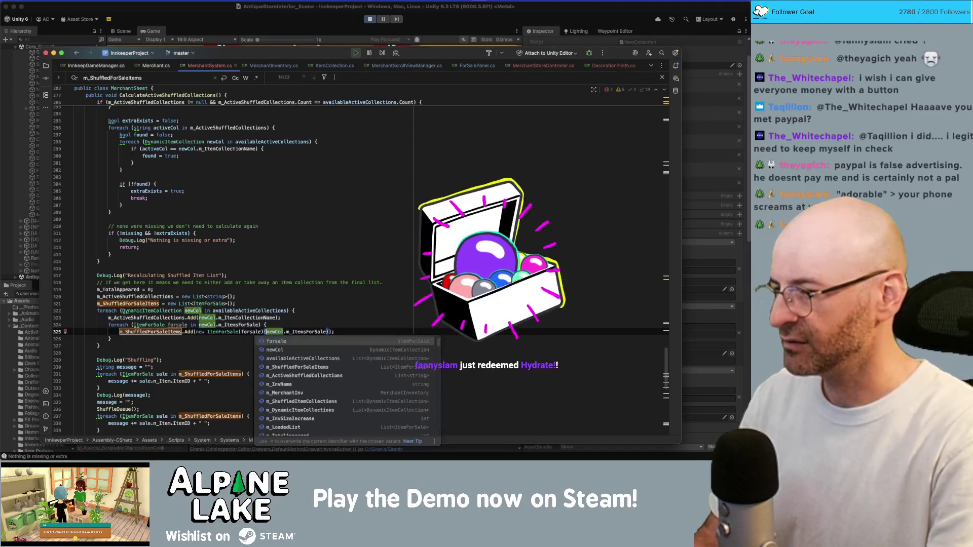
key(Tab)
key(ctrl+Delete)
key(ctrl+Delete)
key(Right)
click(279, 333)
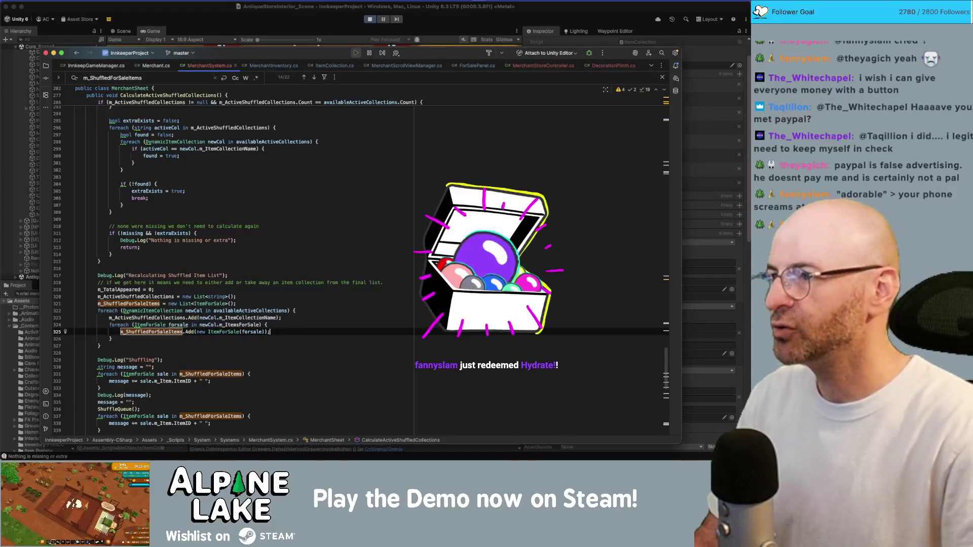
click(377, 22)
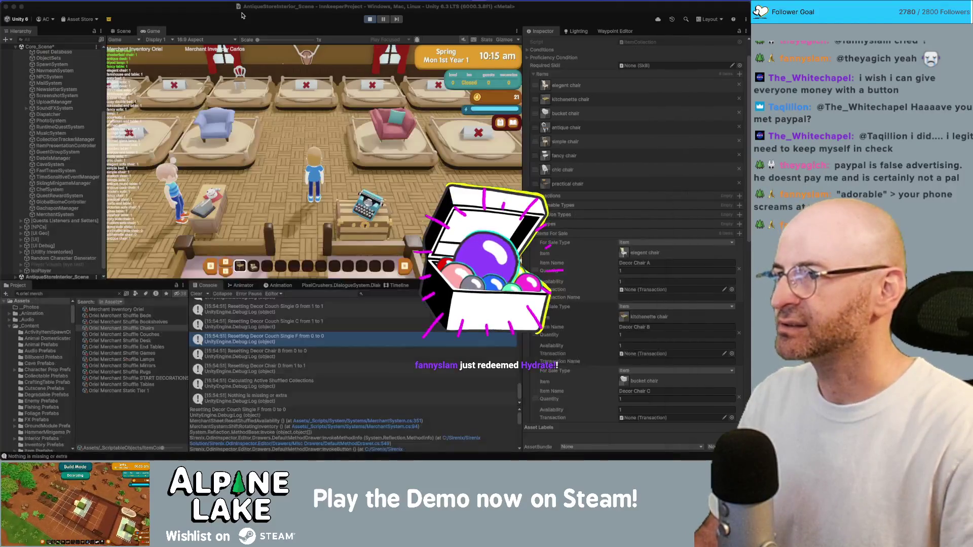
Stop and restart play mode so the game runs with the recompiled MerchantSystem code.
click(371, 20)
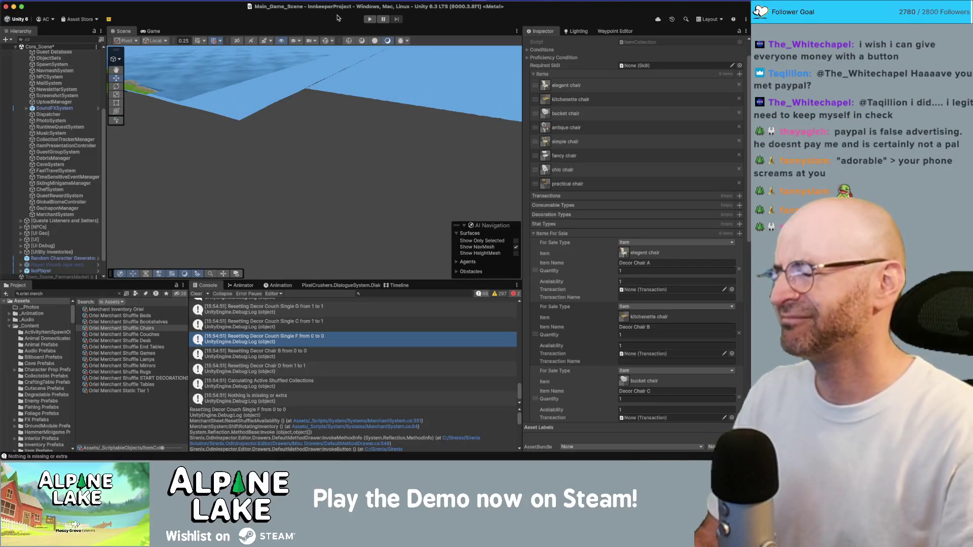
click(370, 20)
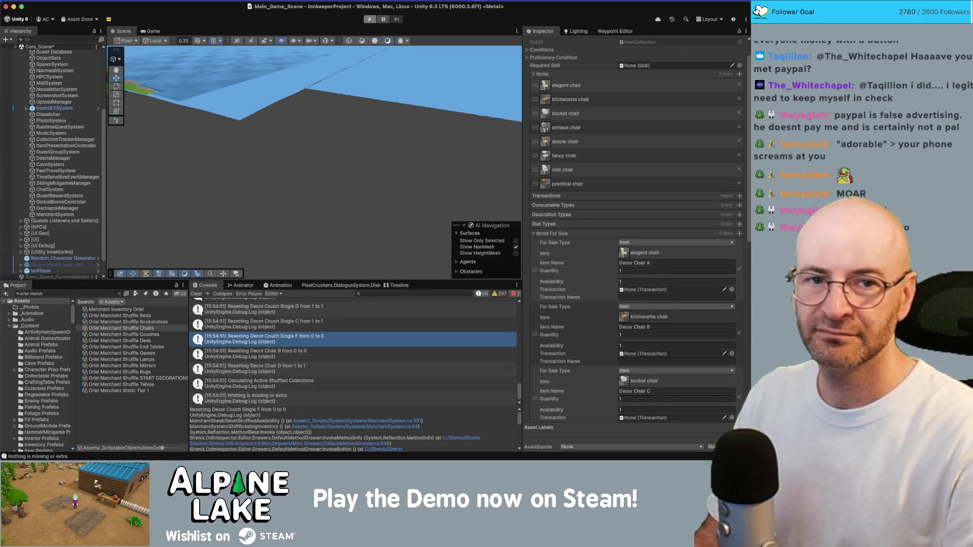
key(super+p)
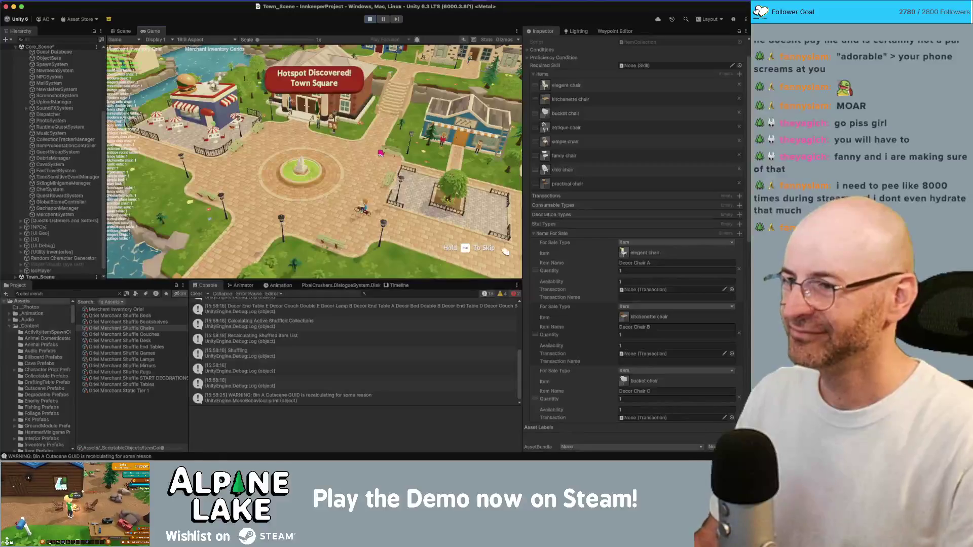
Dismiss the popup, walk to the store, and select the Currency Dollar asset via 'dollar cur' search.
click(334, 202)
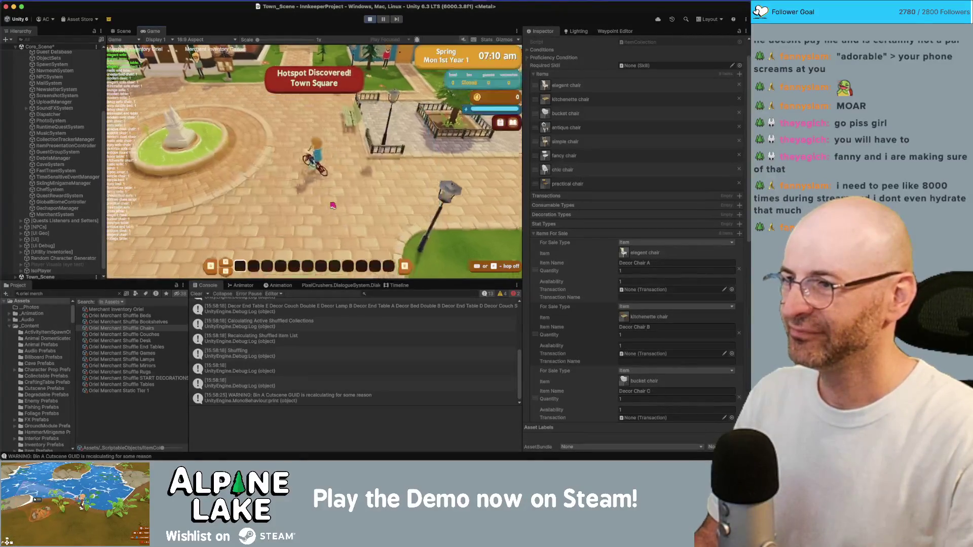
key(w)
key(w)
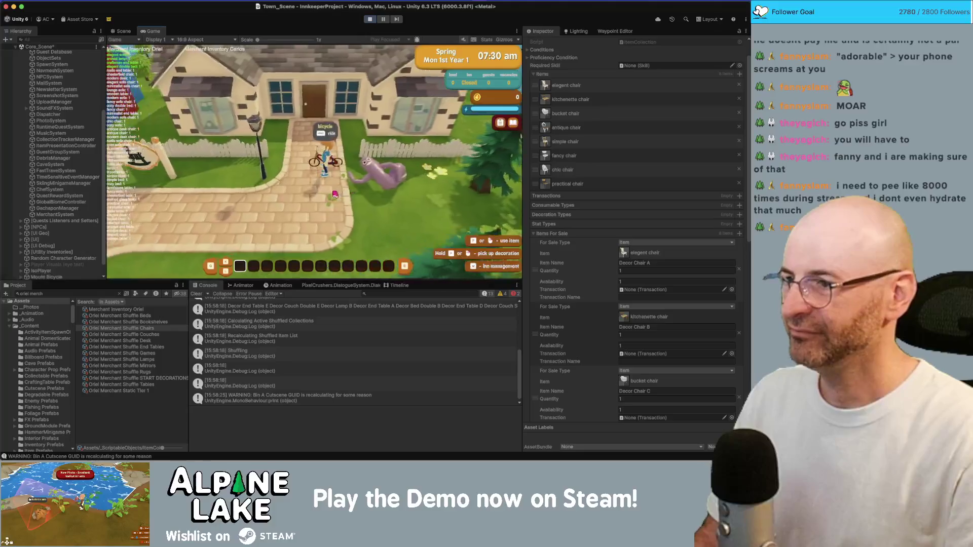
key(w)
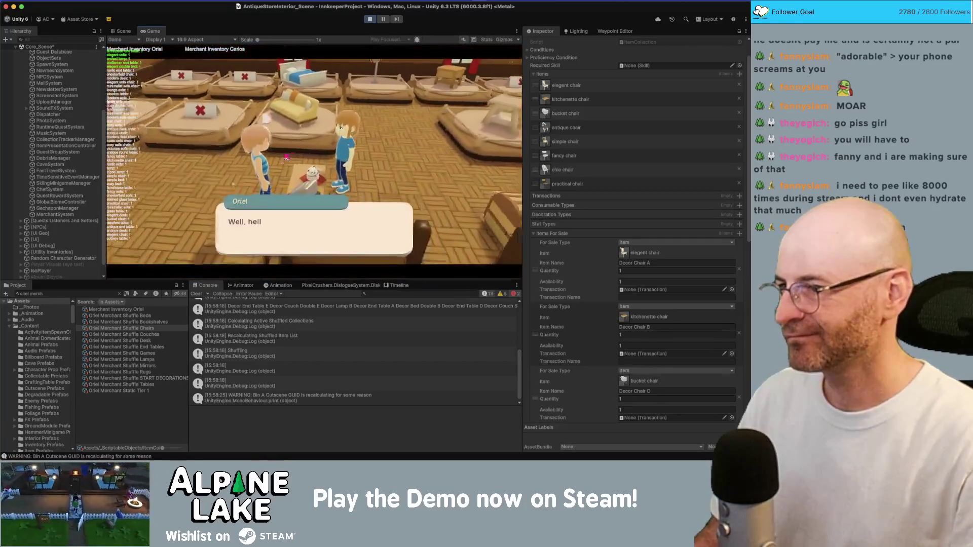
click(112, 293)
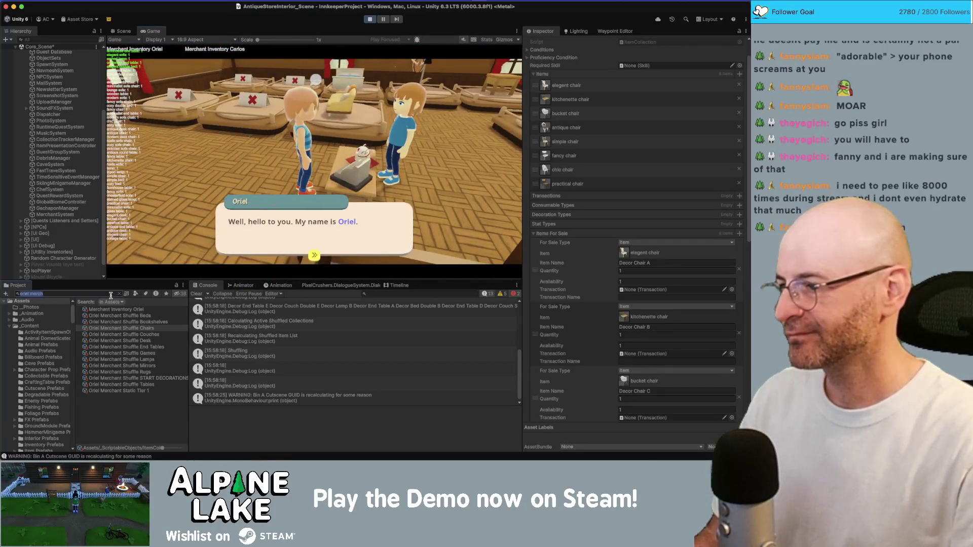
text(dollar cur)
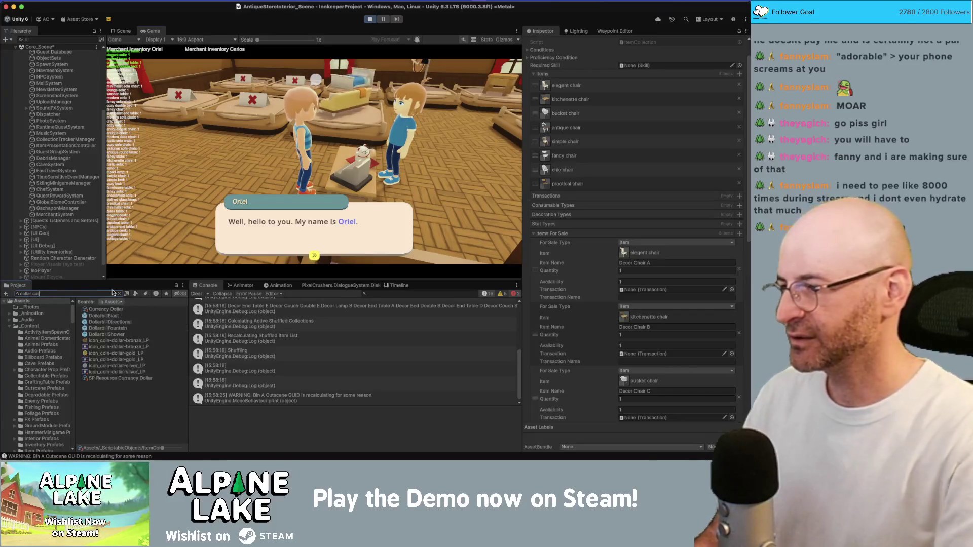
click(120, 310)
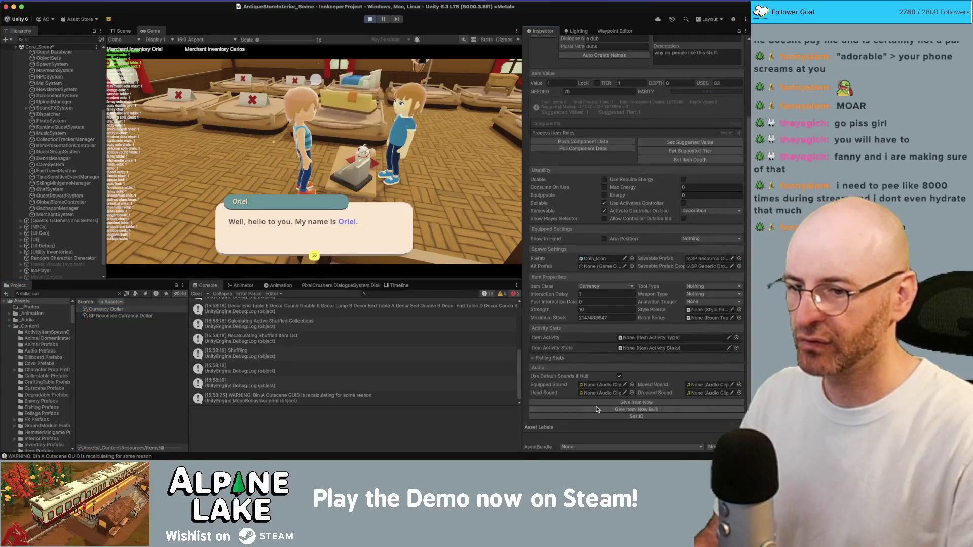
Buy the arched lamp, elegant sofa, simple bed and craftsman end table, then select MerchantSystem.
click(357, 229)
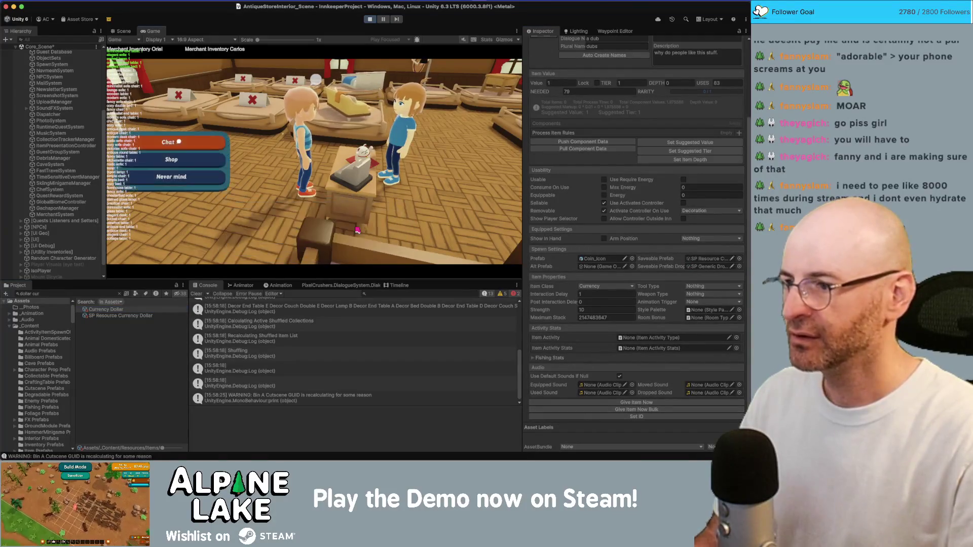
click(173, 159)
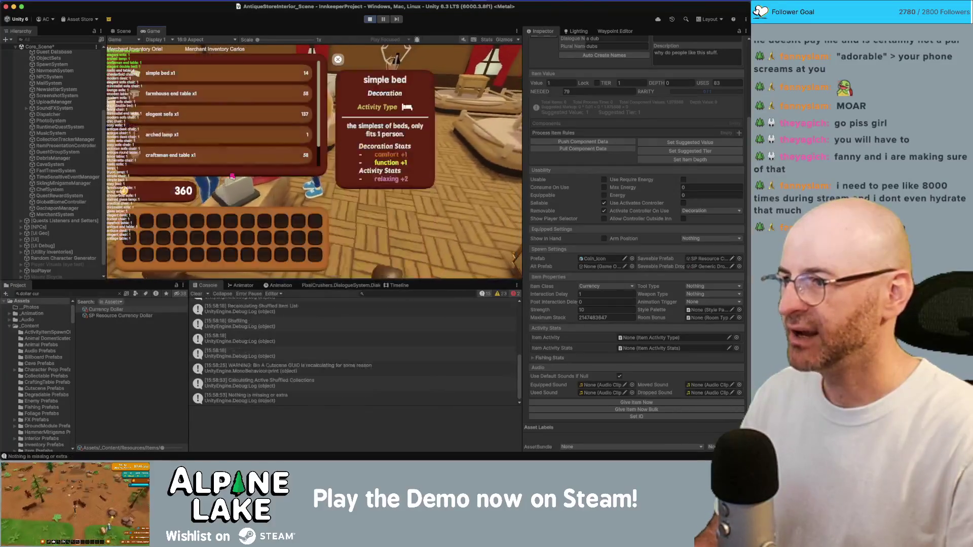
click(239, 134)
click(228, 114)
click(218, 73)
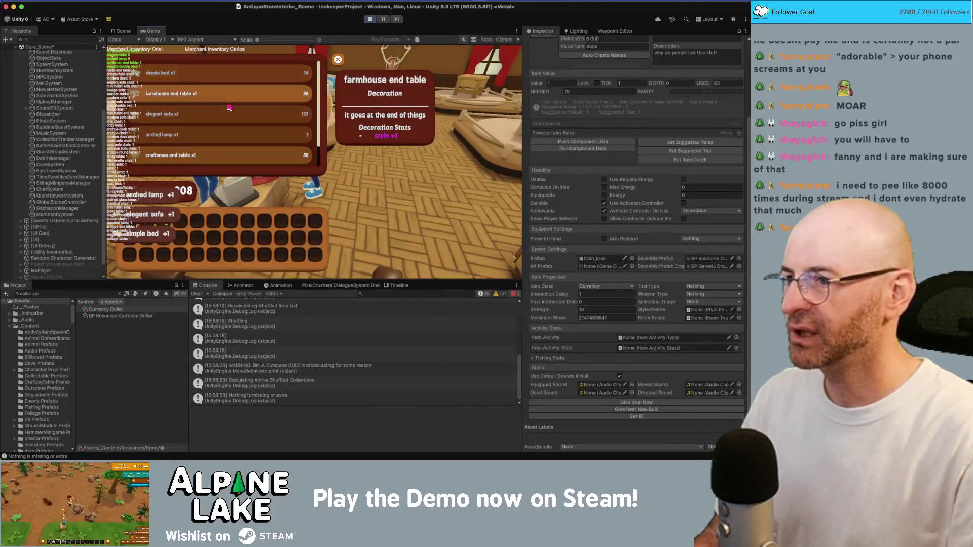
click(244, 165)
key(Escape)
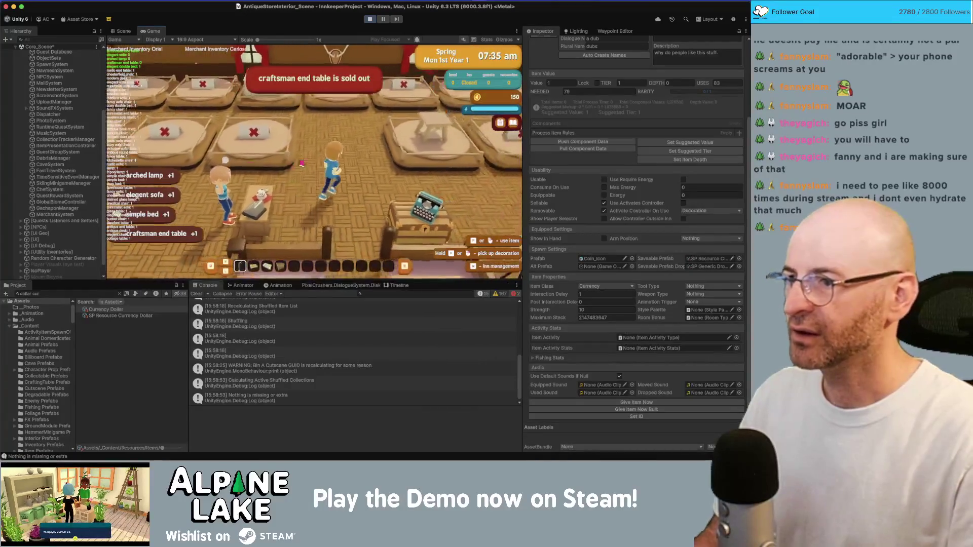
key(w)
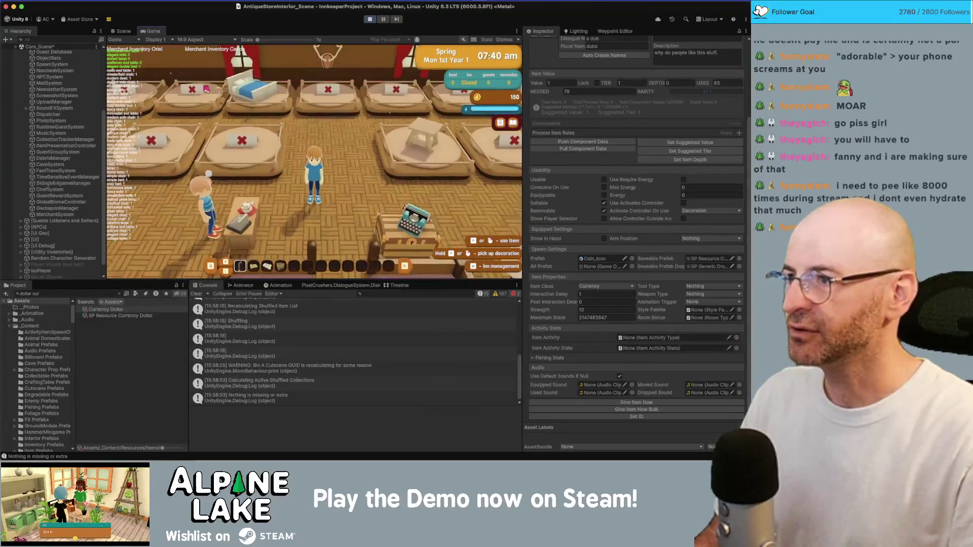
click(54, 215)
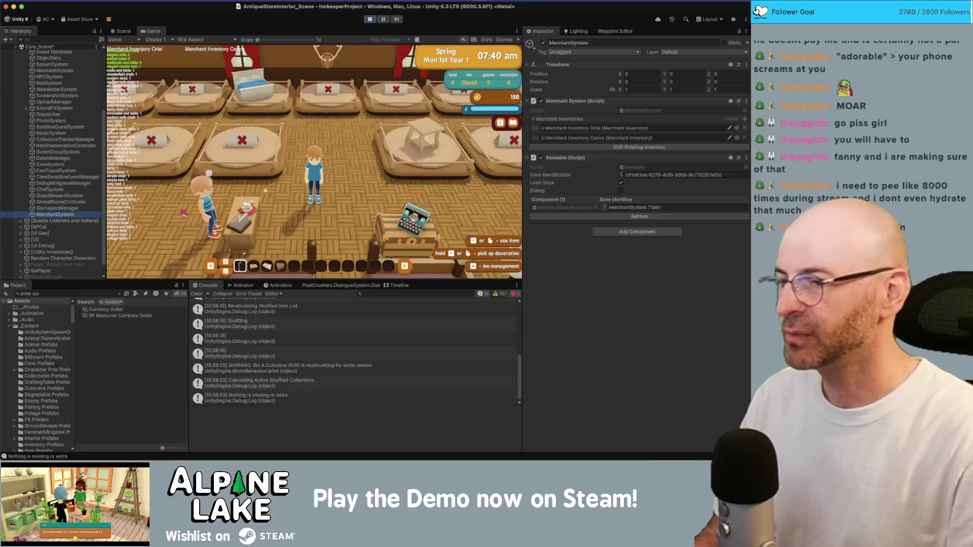
Shift the rotating inventory, check the End Table A reset log, and stop the game.
click(544, 147)
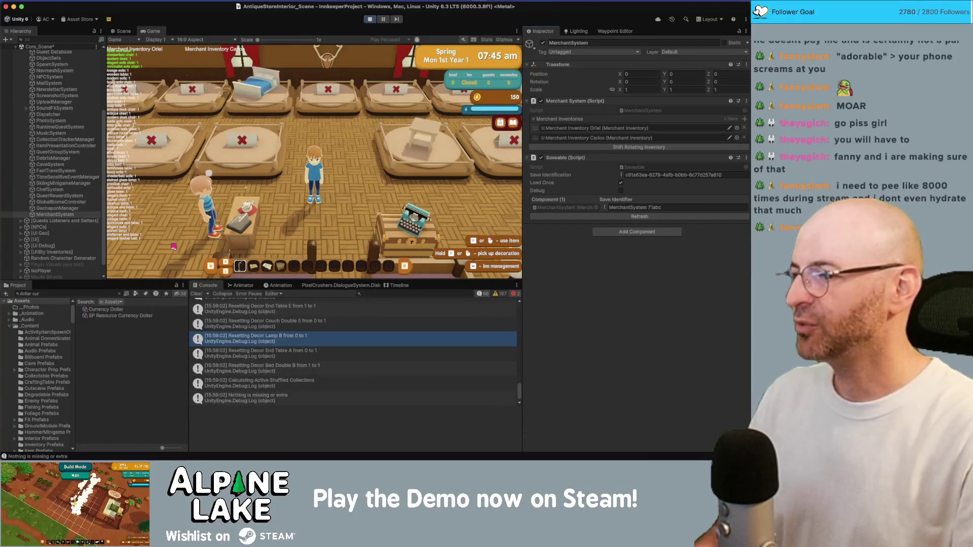
click(308, 351)
scroll(308, 356, up, 3)
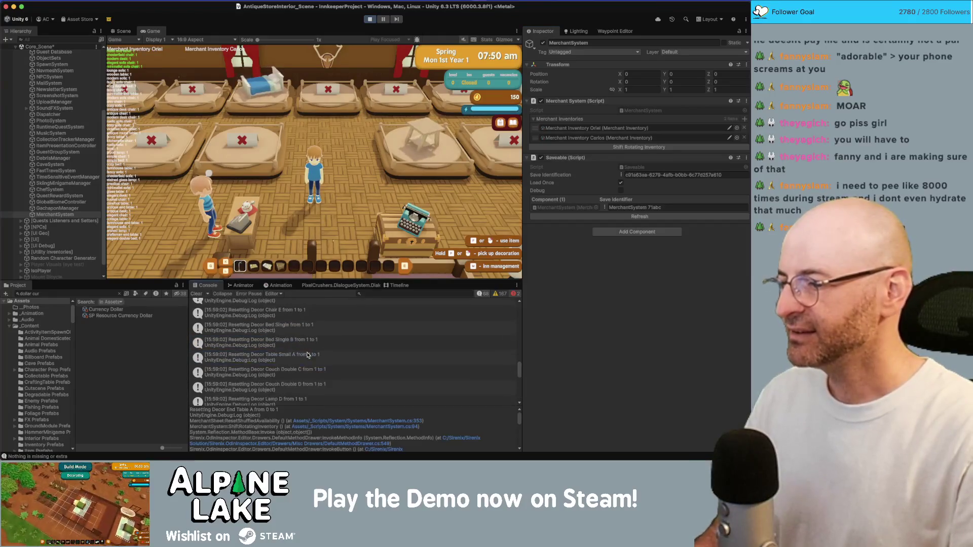
scroll(308, 355, down, 5)
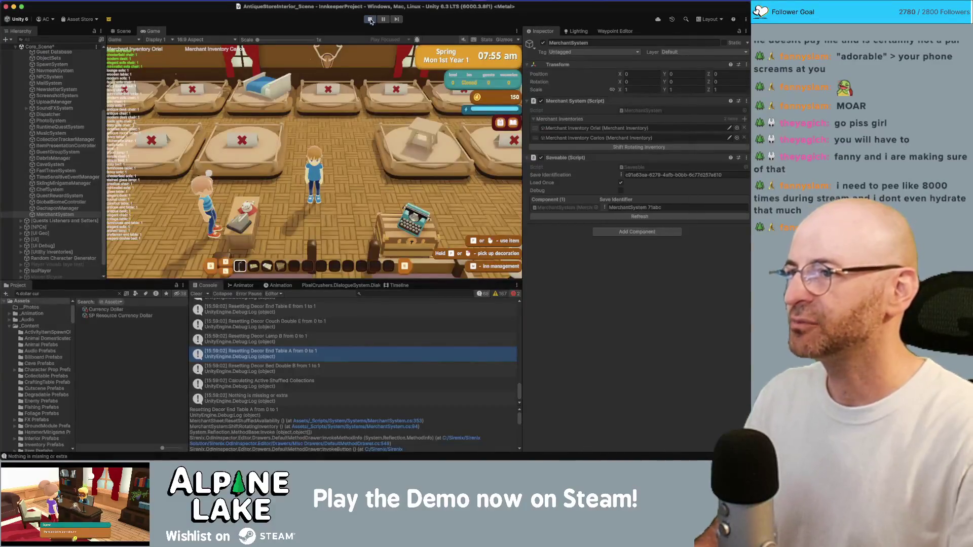
click(370, 20)
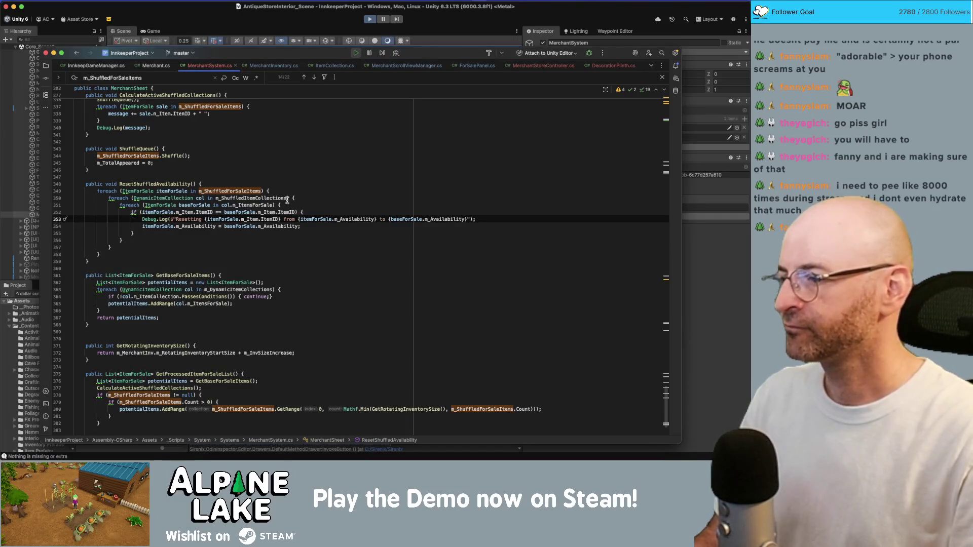
Scroll through ResetShuffledAvailability and GetProcessedItemForSaleList, then return to the Unity editor.
scroll(272, 228, down, 3)
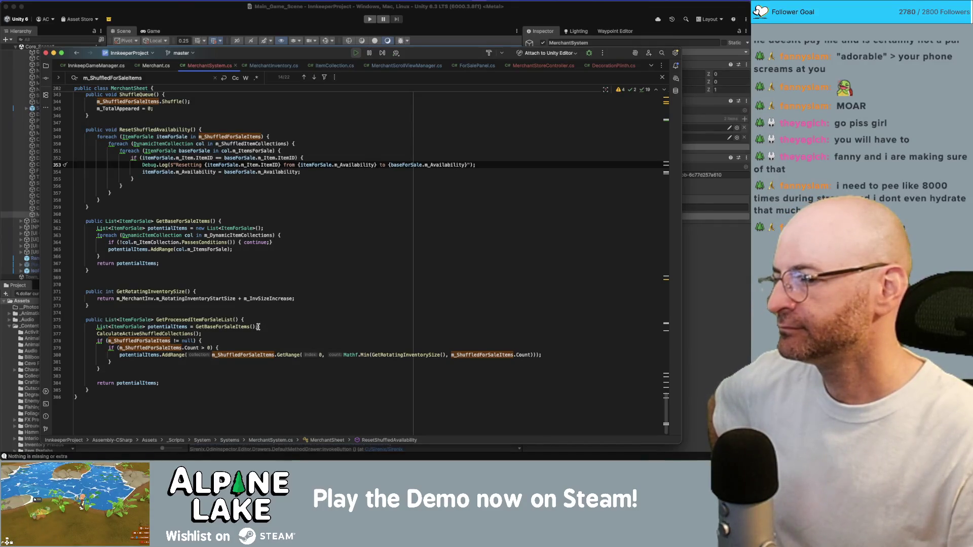
click(236, 10)
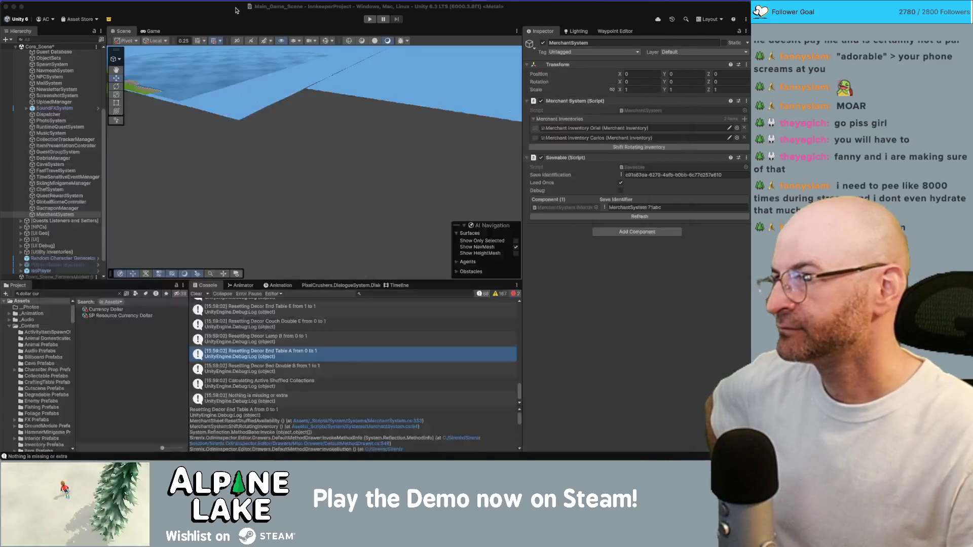
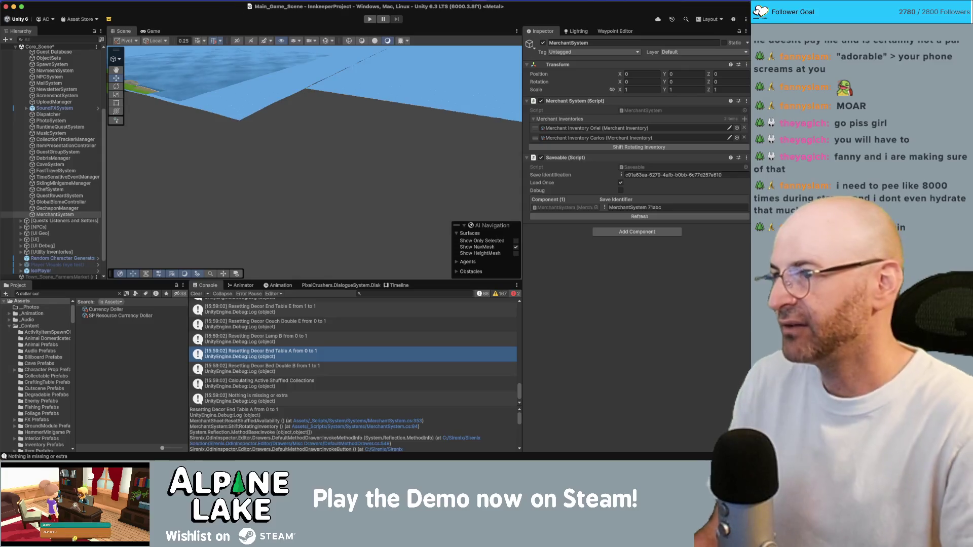
Open the Economy Item Editor, reposition it, and collapse the Bed decoration category.
click(223, 0)
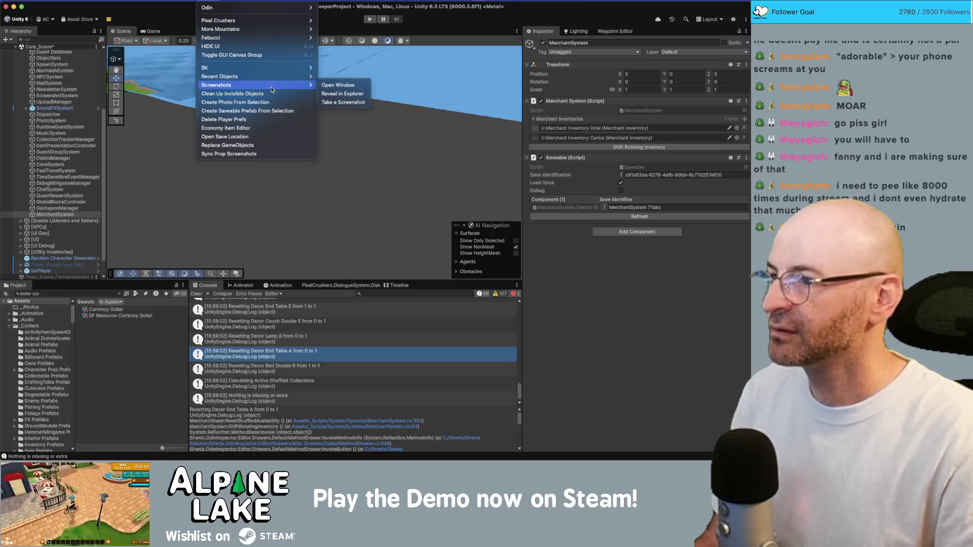
click(269, 124)
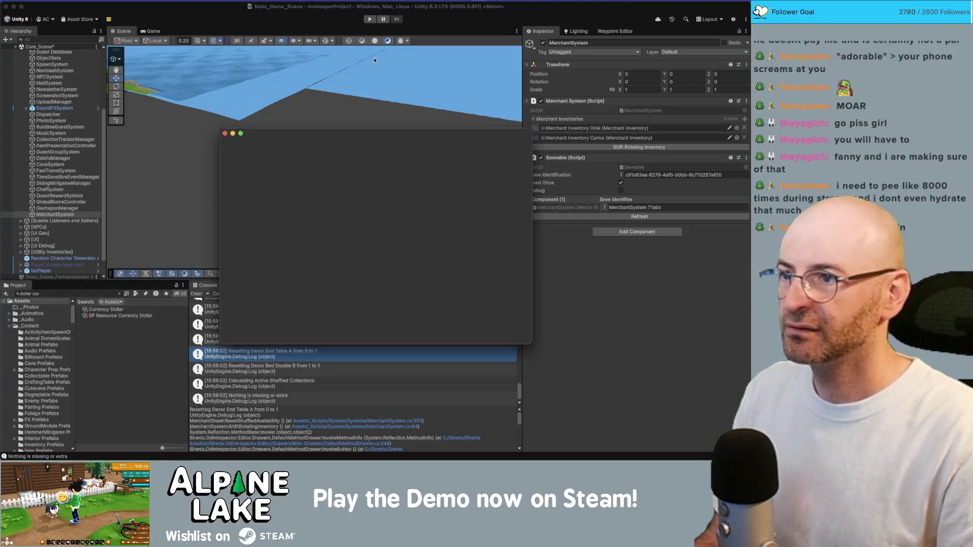
drag(323, 140, 221, 34)
scroll(163, 85, down, 5)
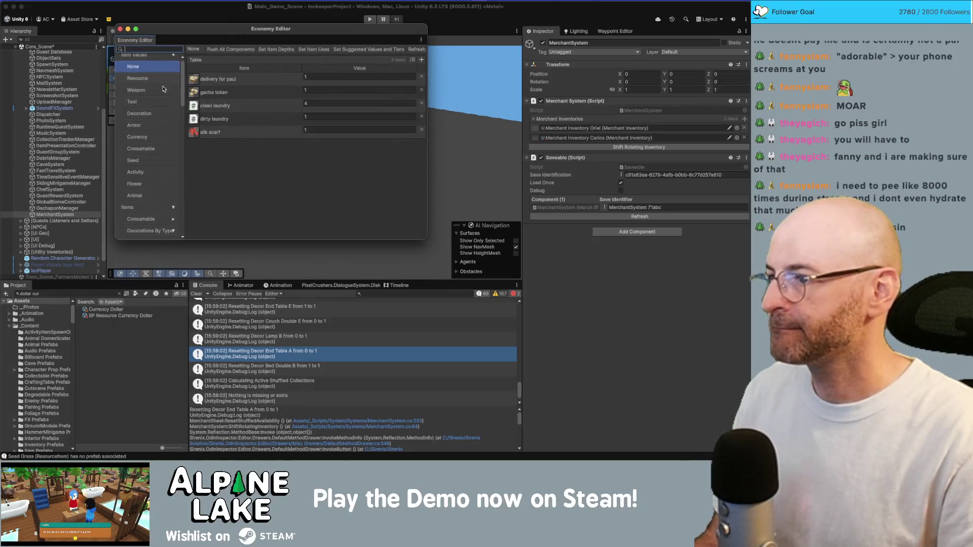
click(173, 118)
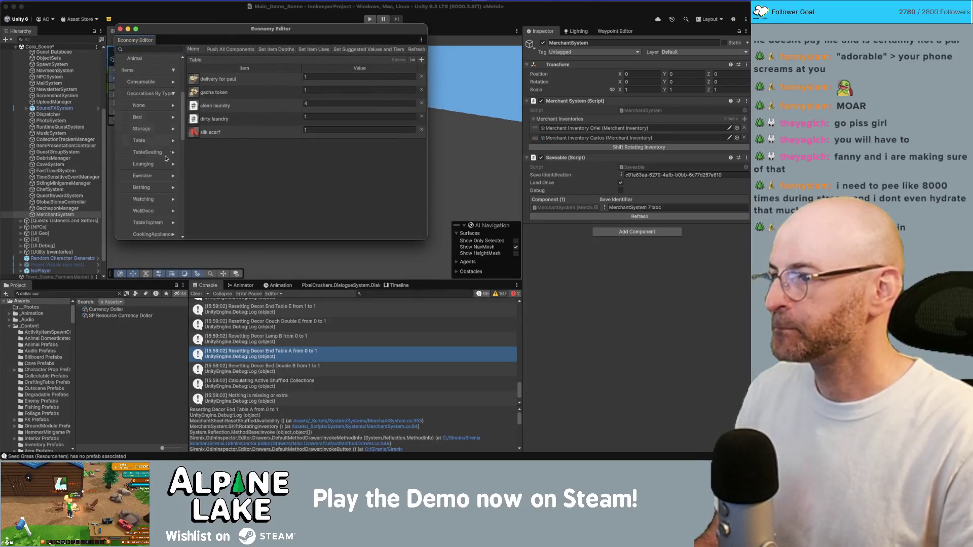
Inspect the Populate method's Transaction and RecipeAvailable check in MerchantScrollViewManager.cs.
click(94, 294)
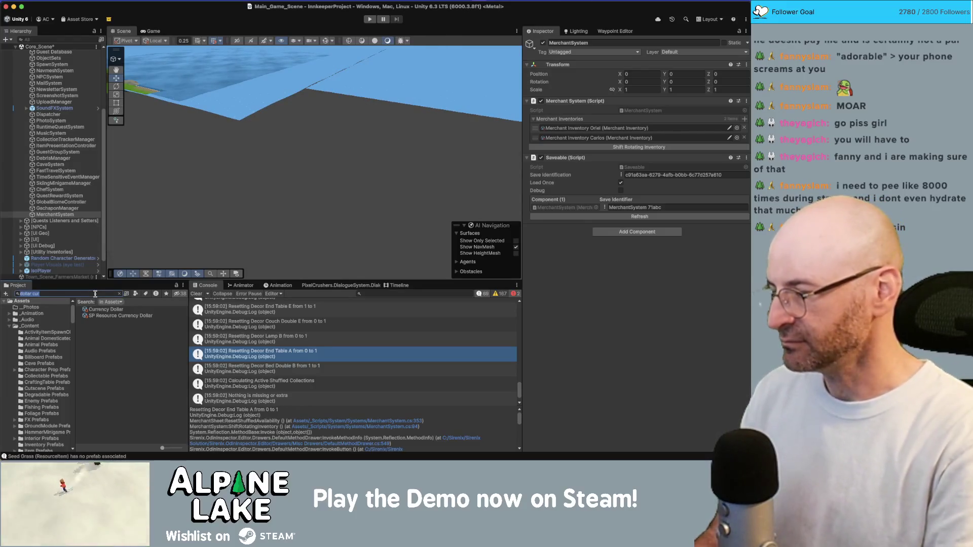
key(super+Tab)
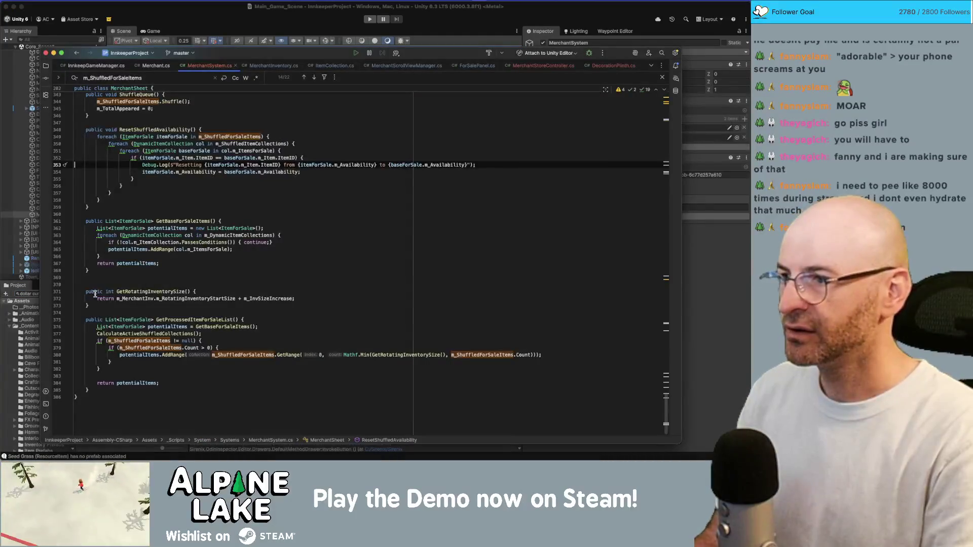
click(464, 65)
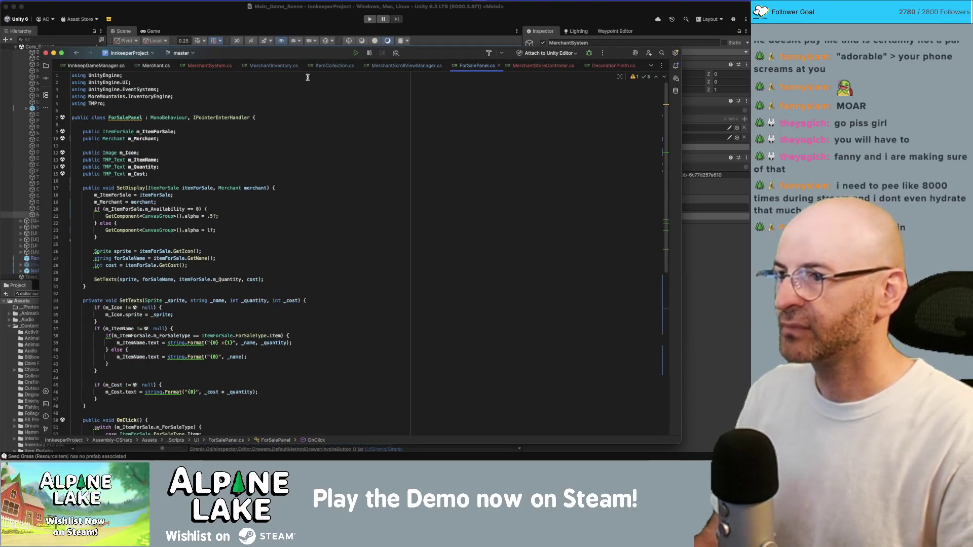
click(406, 65)
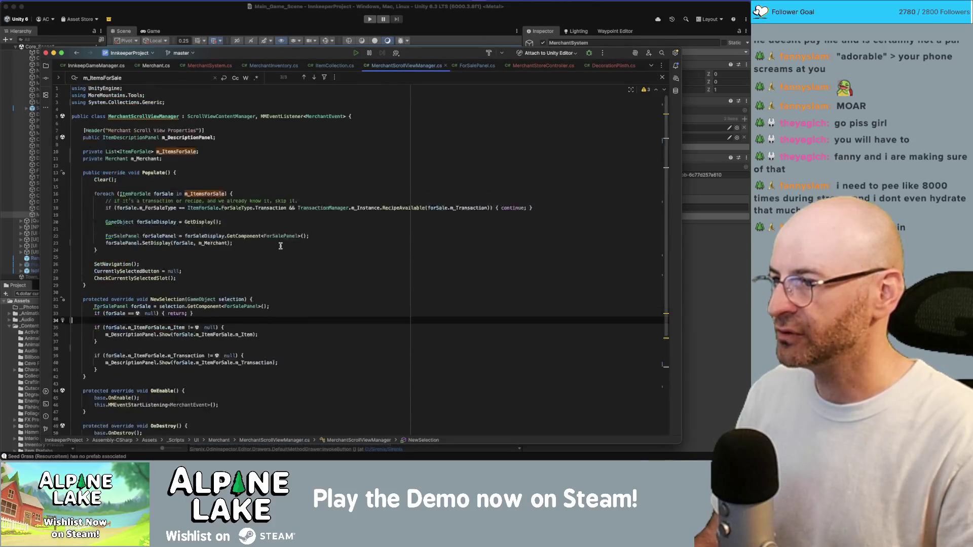
click(162, 215)
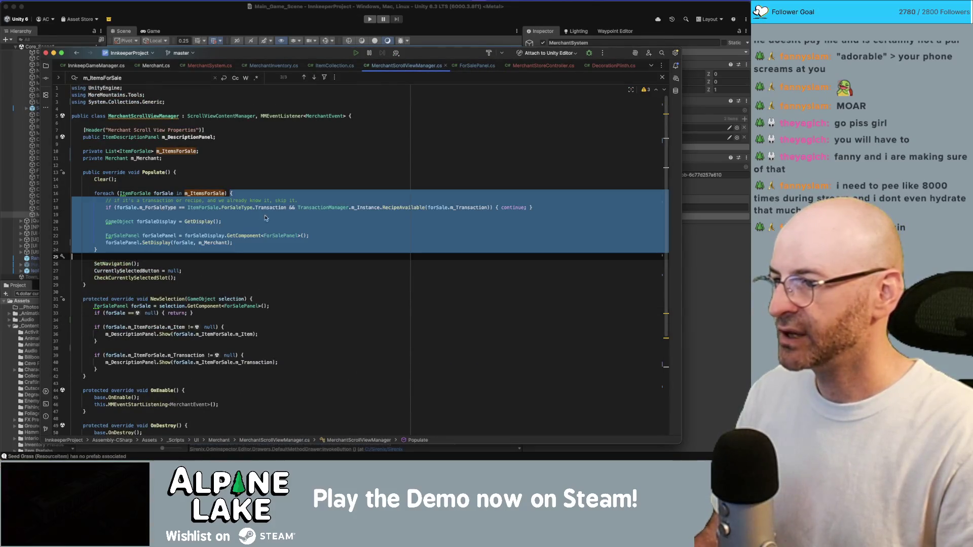
double_click(272, 208)
double_click(404, 207)
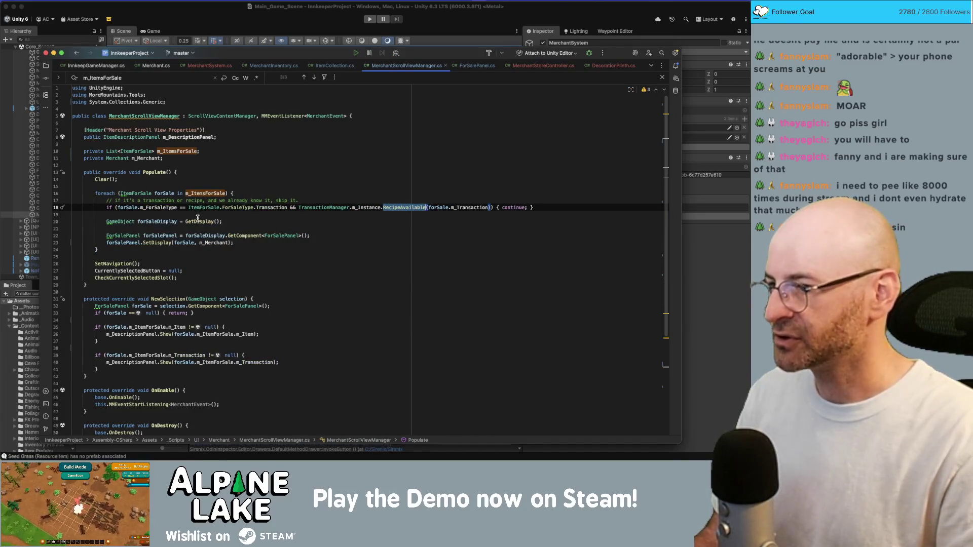
Trace SetDisplay and GetCost usages of itemForSale, m_MerchantCost and m_Transaction.
click(262, 240)
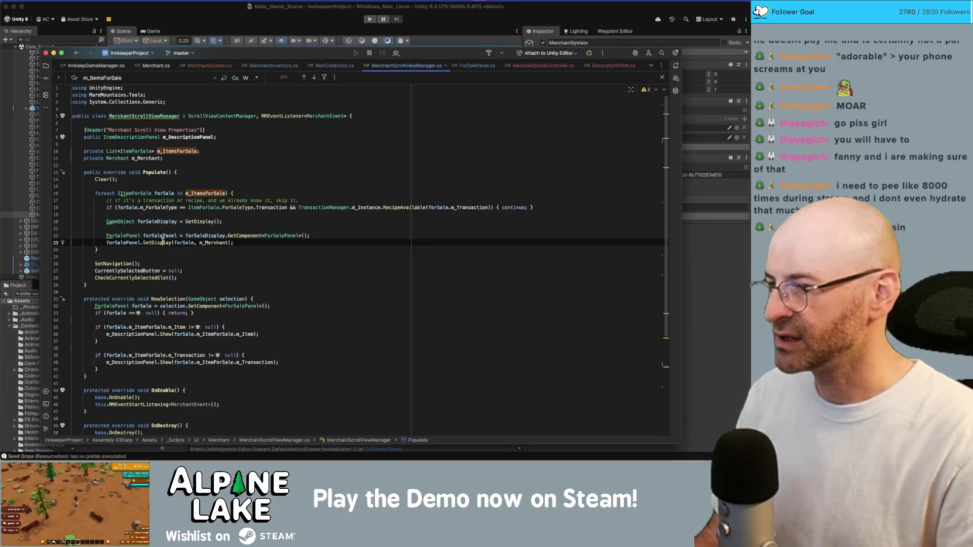
super+click(161, 243)
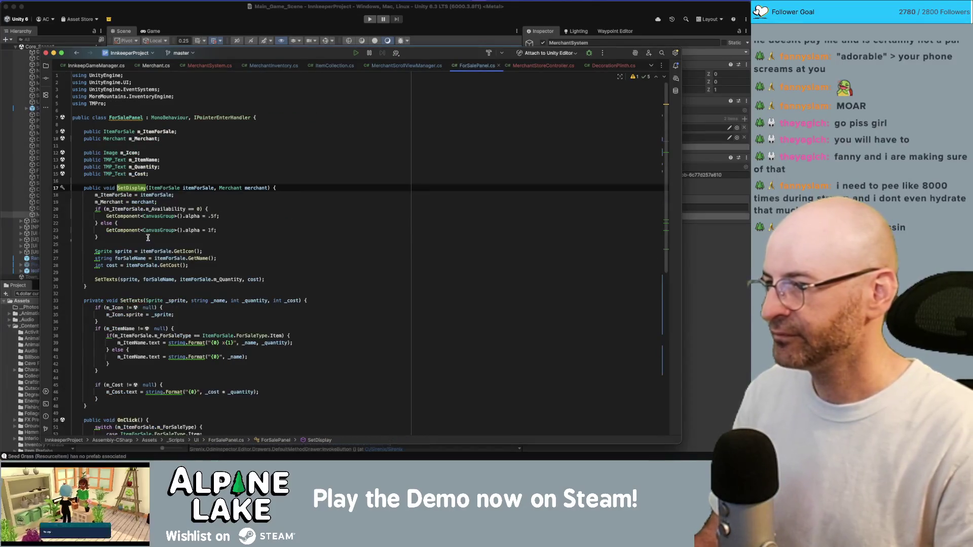
double_click(191, 188)
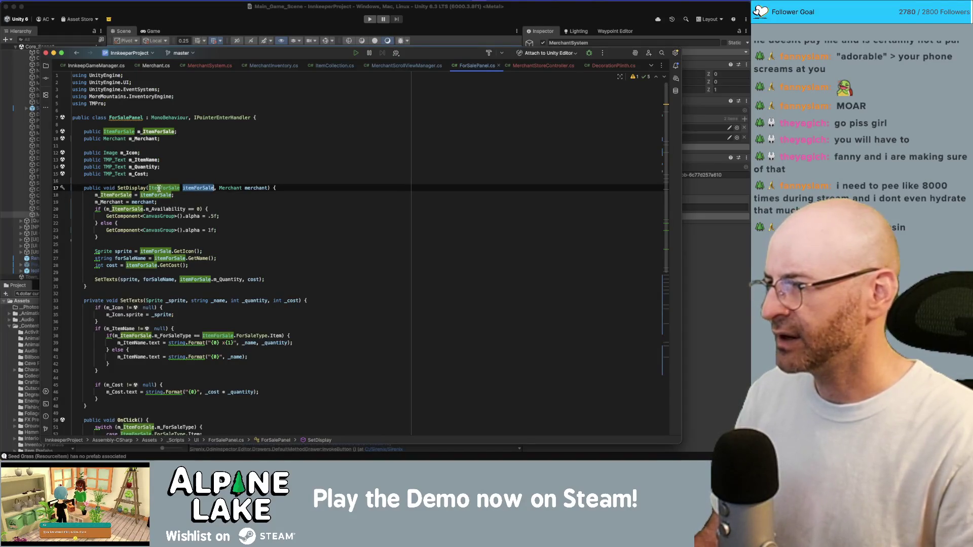
super+click(196, 265)
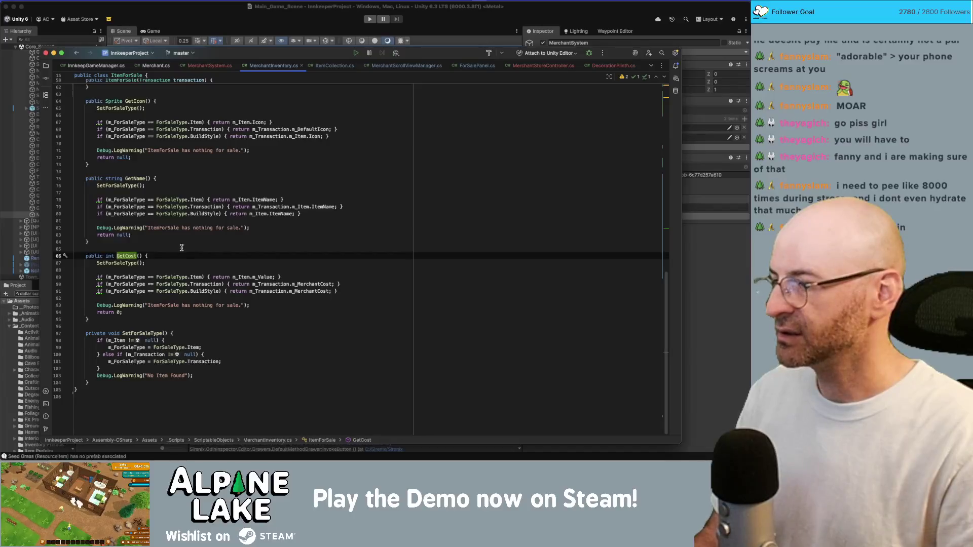
click(311, 284)
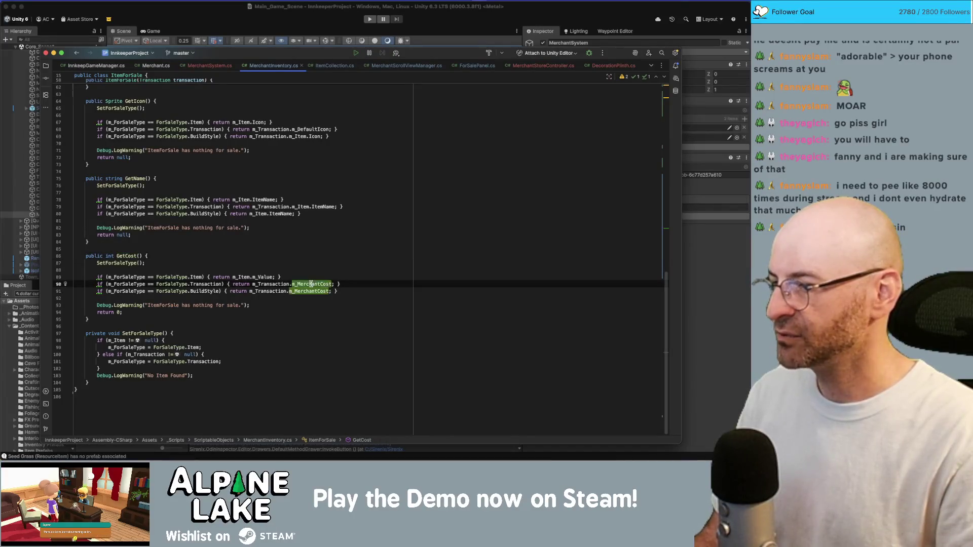
double_click(282, 285)
click(302, 285)
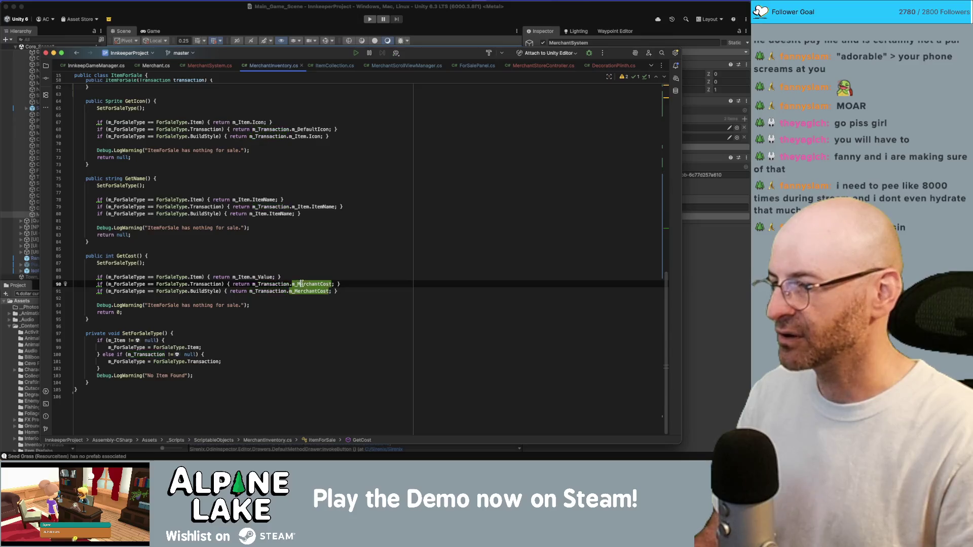
key(super+Tab)
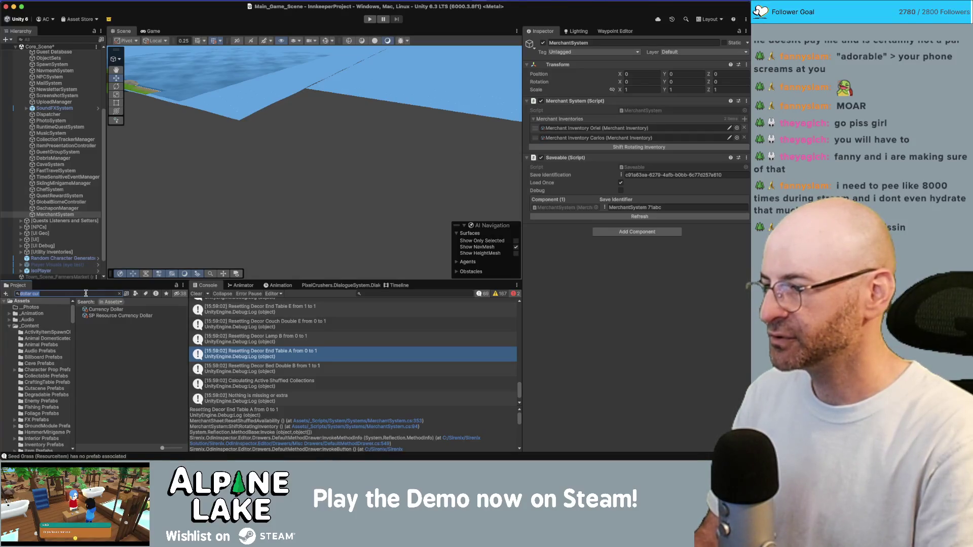
Search the Project for the build floor recipe and select Recipe Build Floor.
text(b)
text(uild floor)
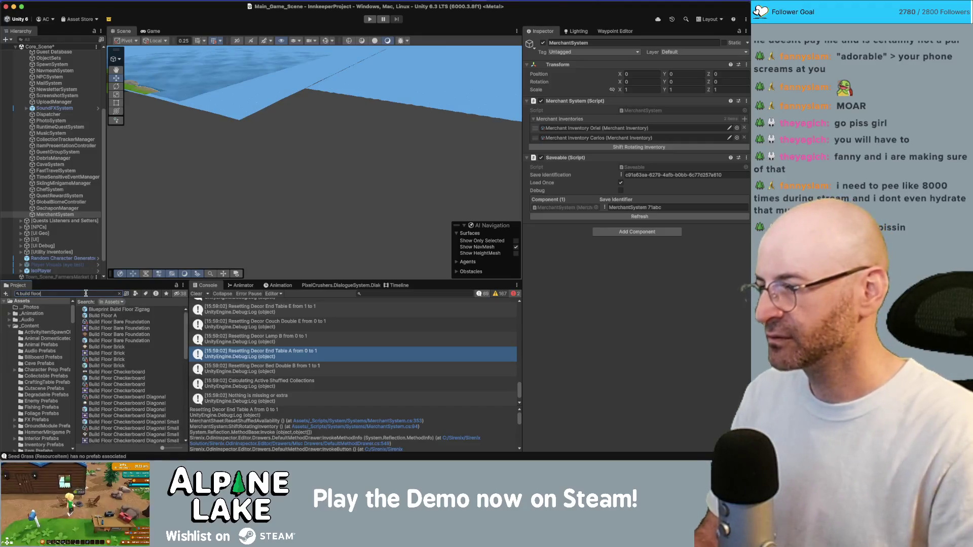
key(BackSpace)
key(BackSpace)
text(ipe)
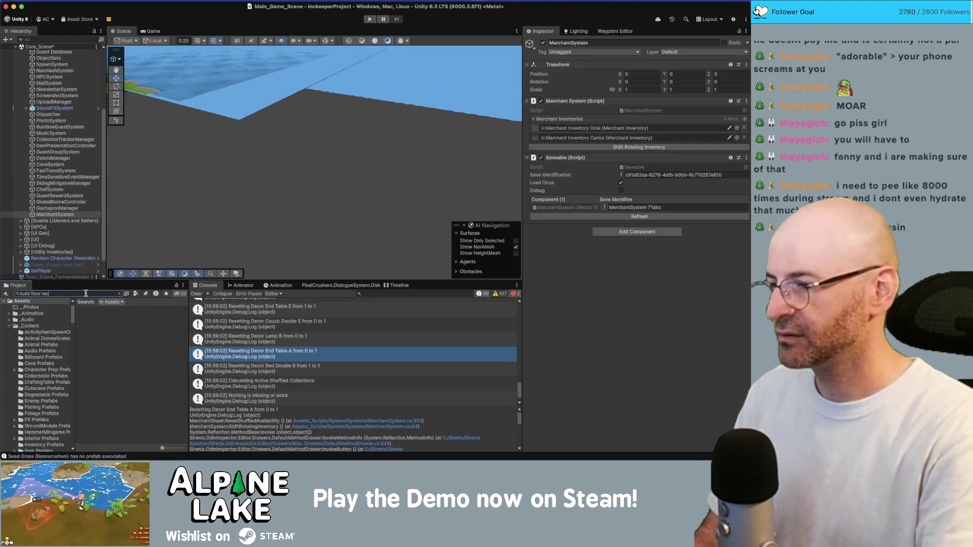
click(123, 310)
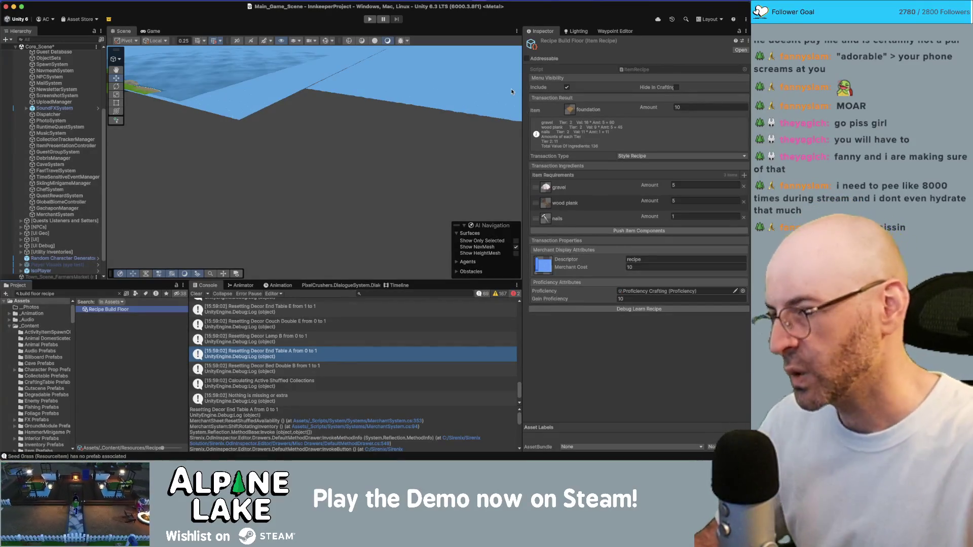
key(super+Tab)
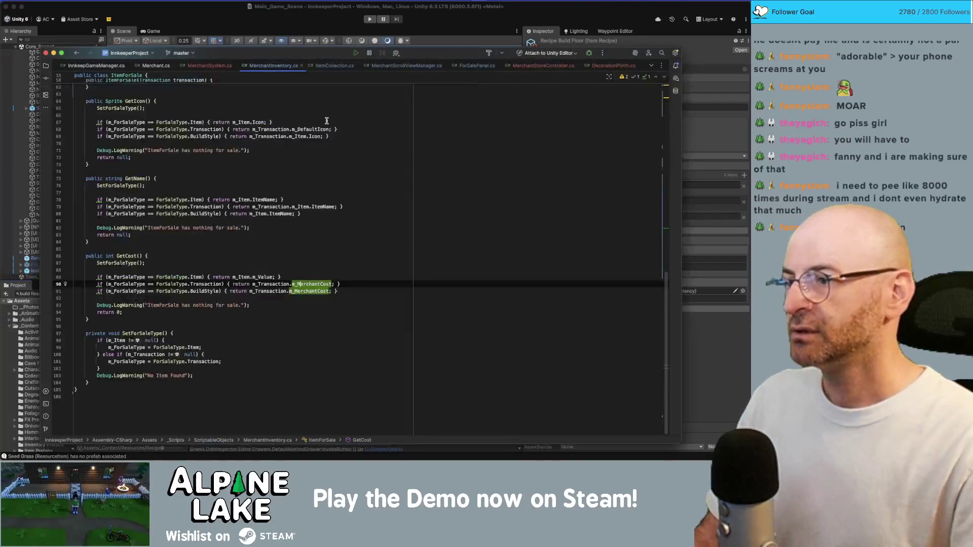
key(super+Tab)
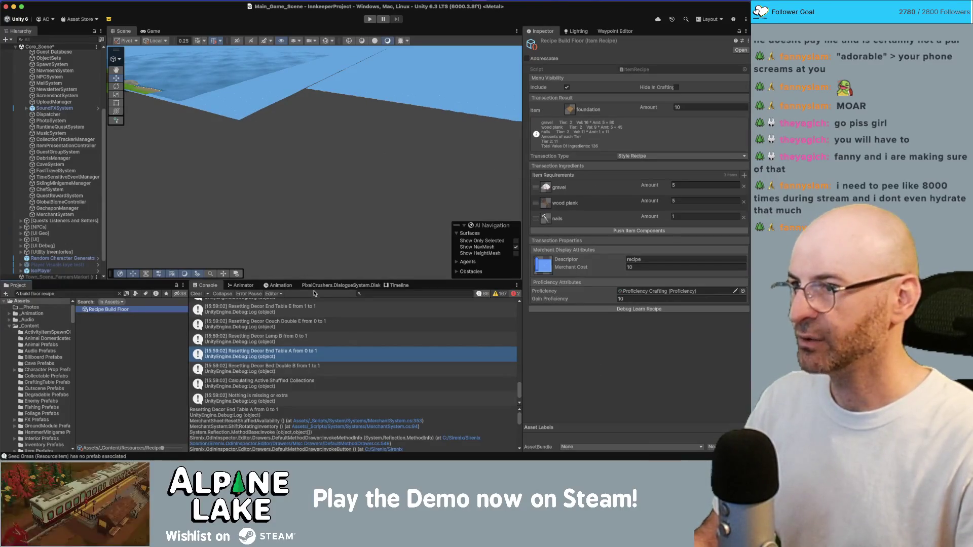
Reopen the Economy Item Editor and enlarge it over most of the screen.
click(159, 6)
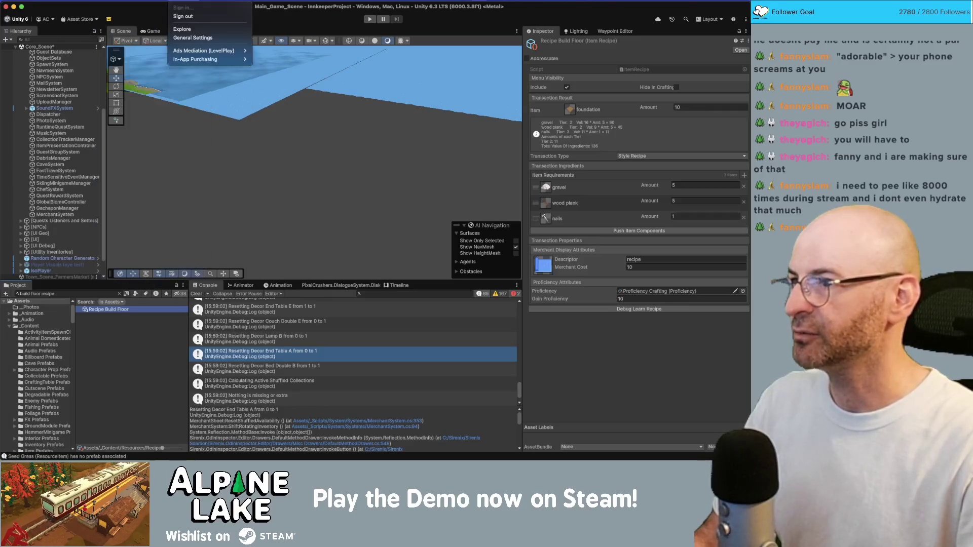
click(225, 128)
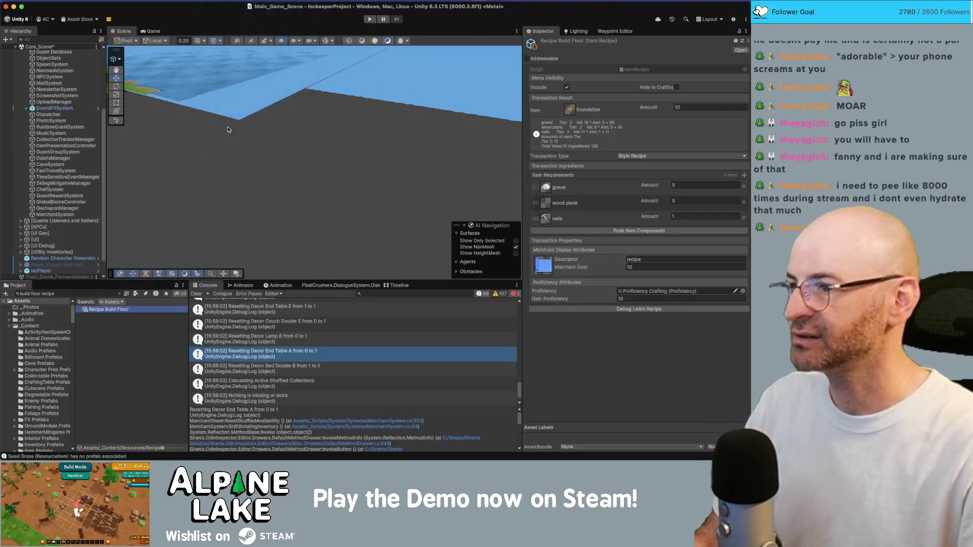
mouse_move(203, 84)
mouse_down()
mouse_move(167, 55)
mouse_move(95, 31)
mouse_up()
mouse_move(369, 239)
mouse_down()
mouse_move(595, 421)
mouse_move(663, 423)
mouse_up()
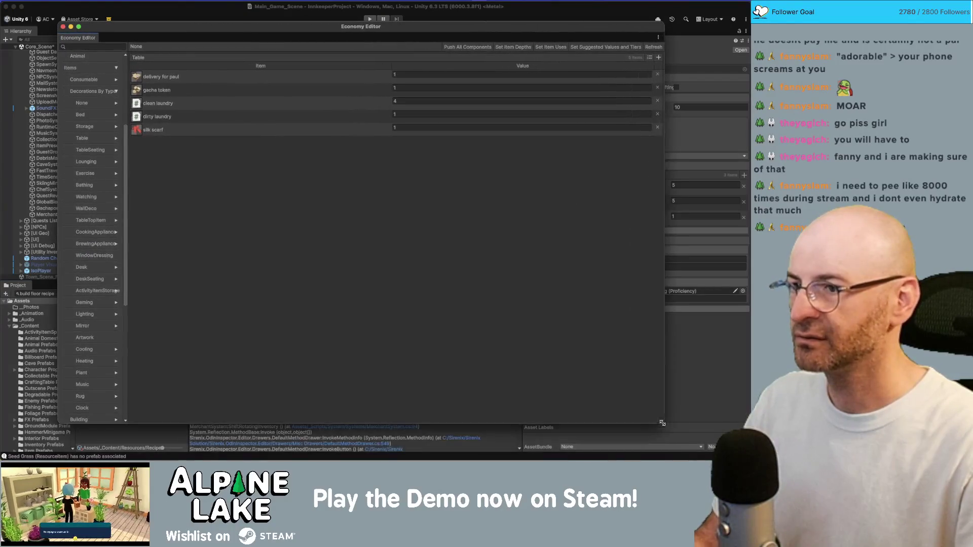
click(116, 72)
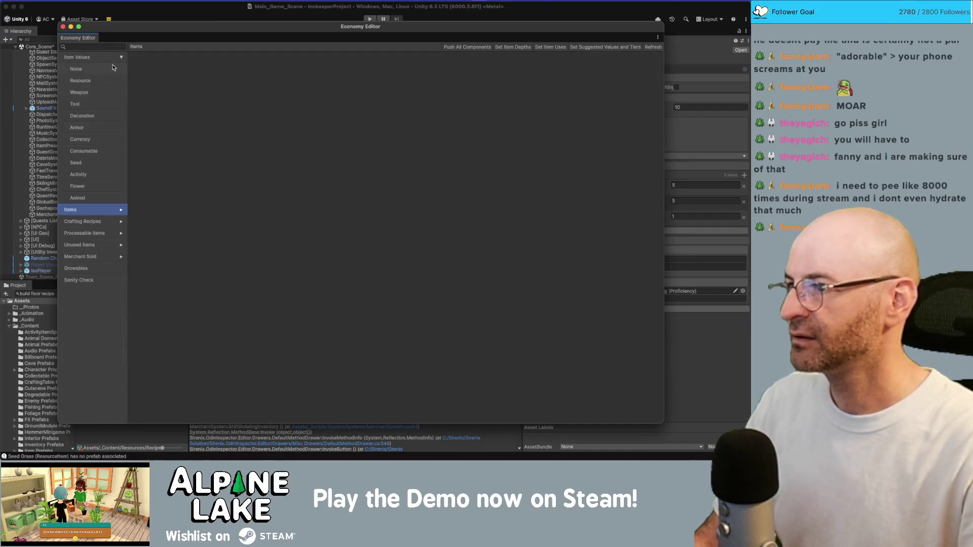
click(121, 59)
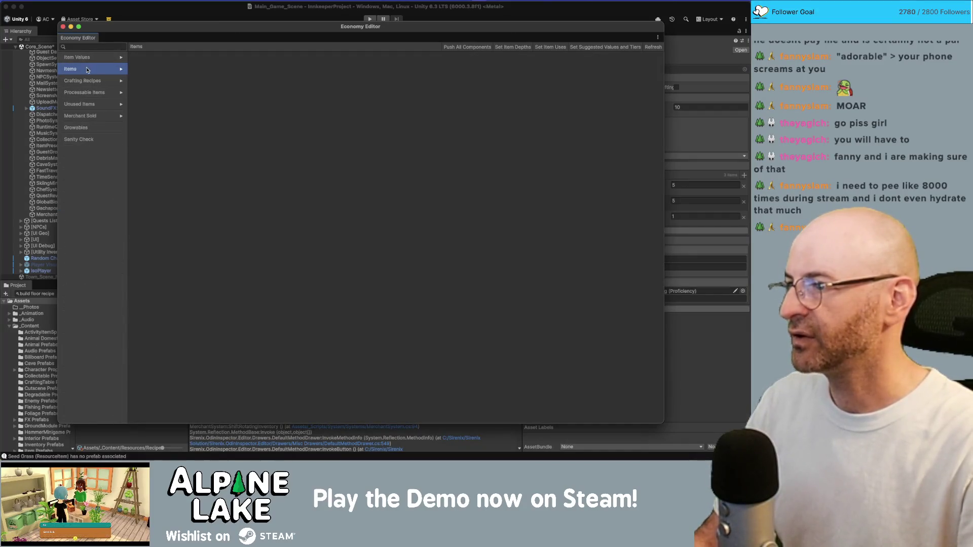
click(121, 81)
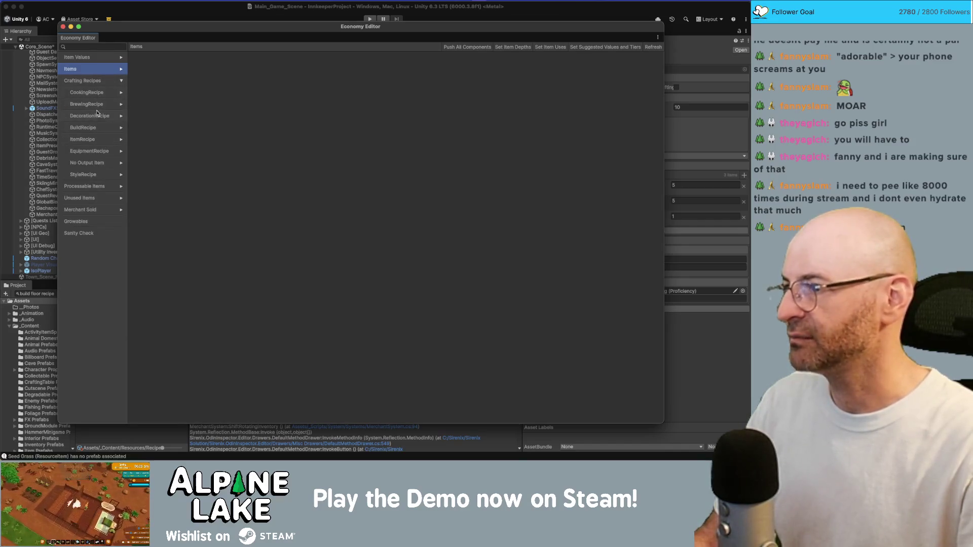
click(115, 117)
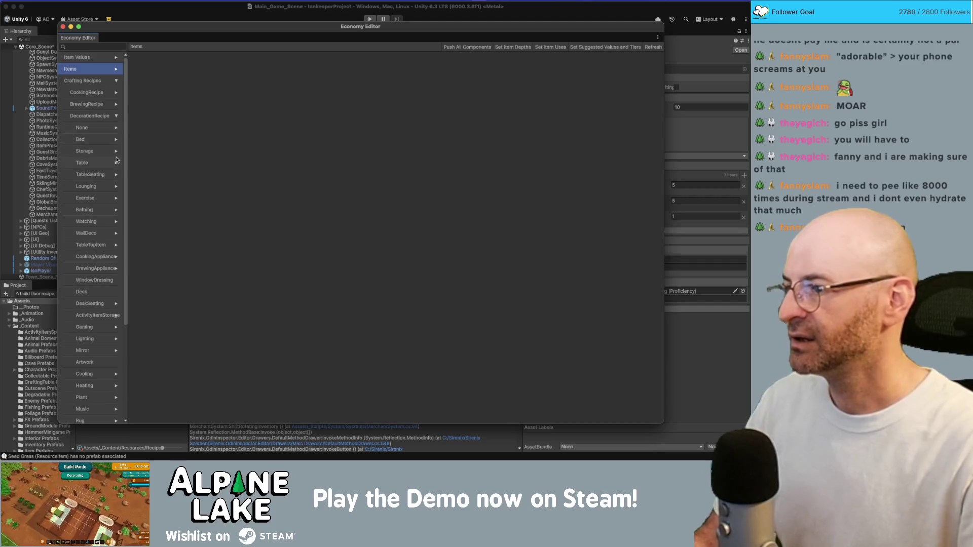
click(117, 163)
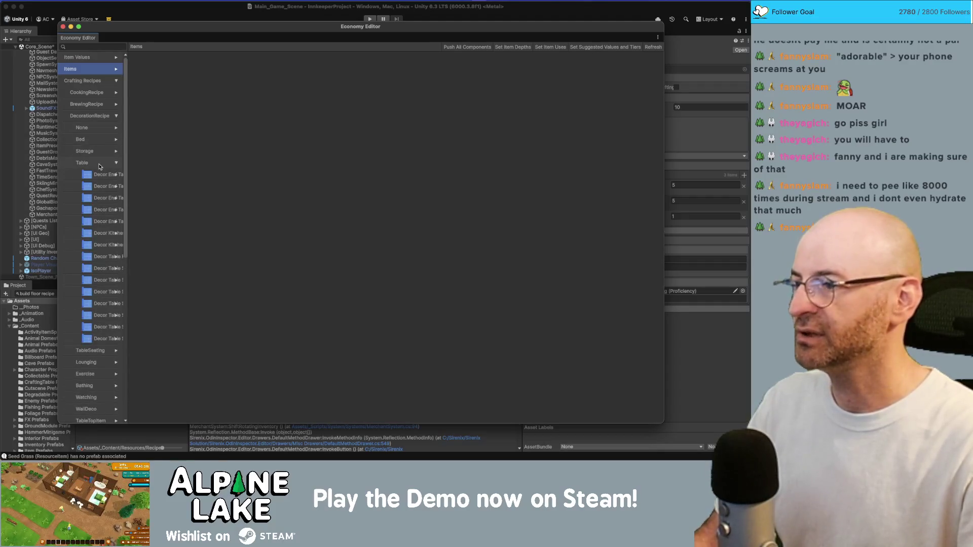
click(99, 165)
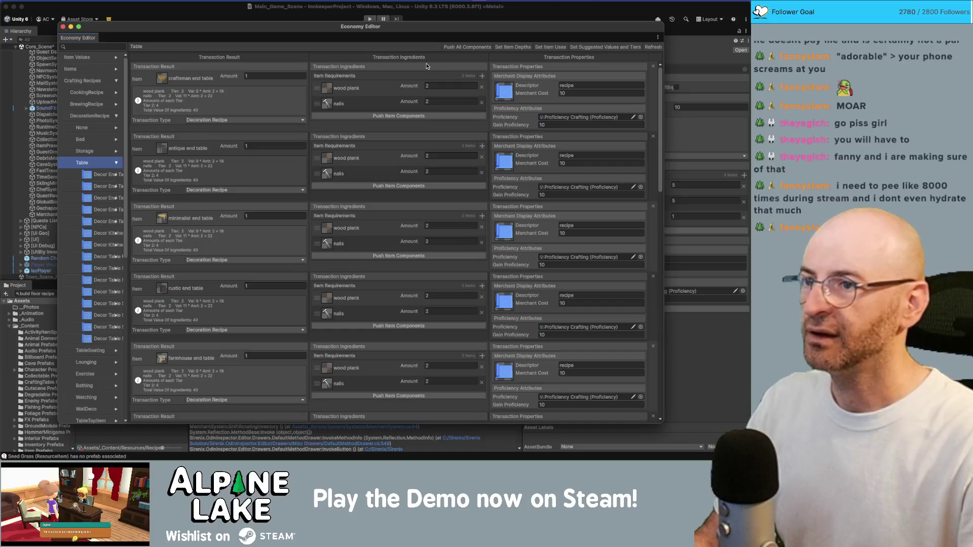
drag(423, 29, 398, 25)
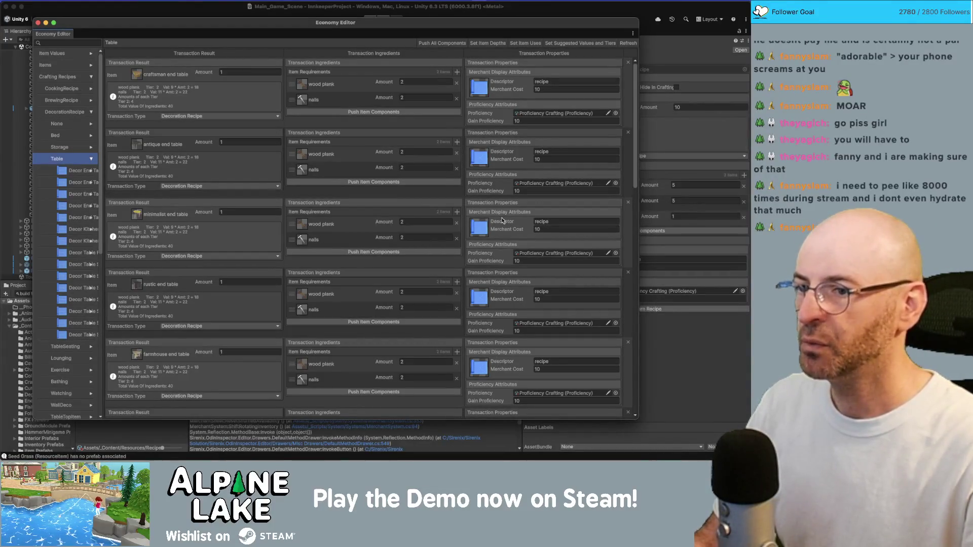
scroll(523, 190, down, 3)
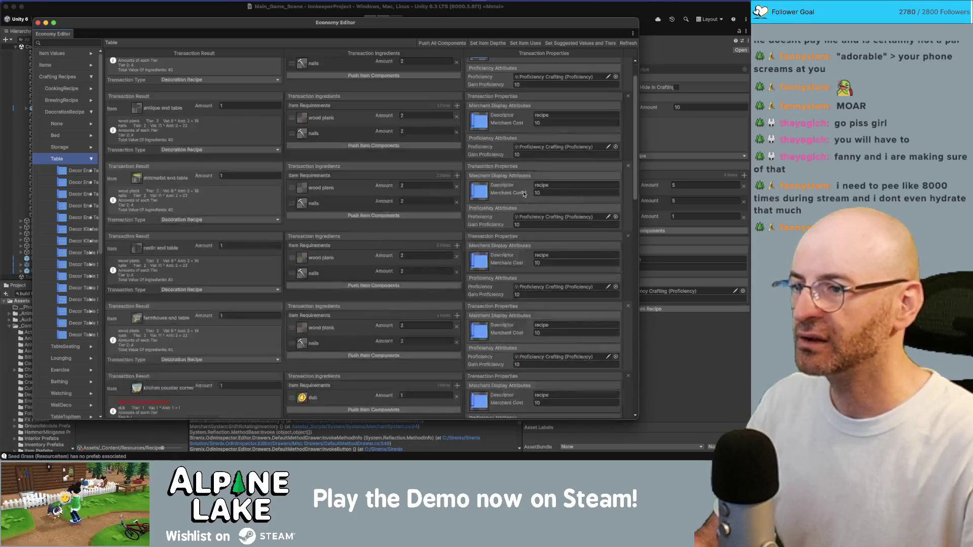
scroll(365, 222, up, 3)
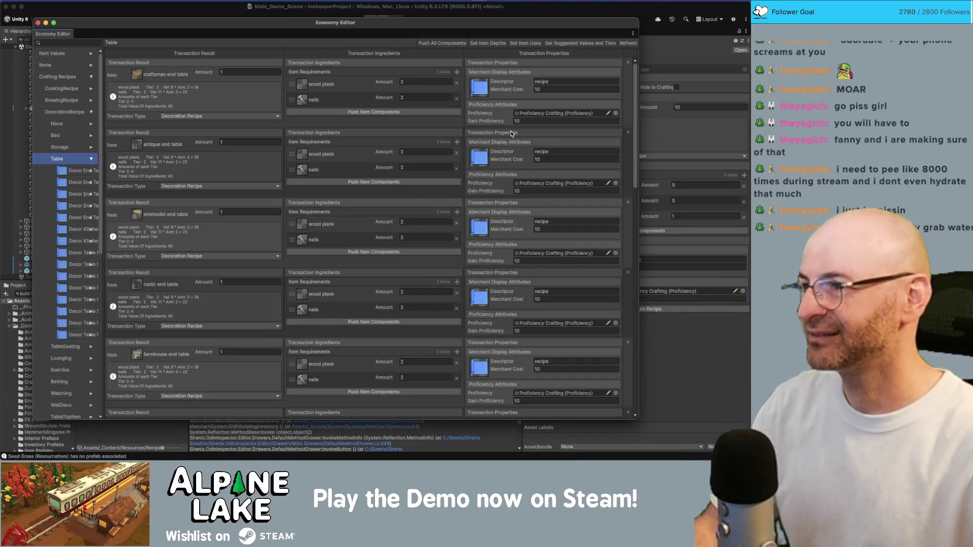
Raise the antique and craftsman end table merchant costs from 10 to 30, then move the editor aside.
drag(492, 26, 491, 25)
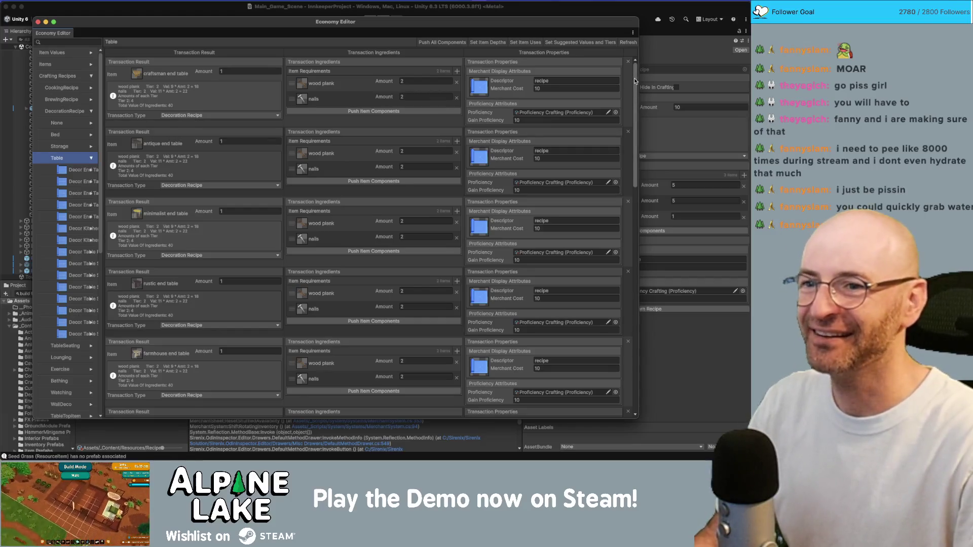
drag(634, 81, 661, 355)
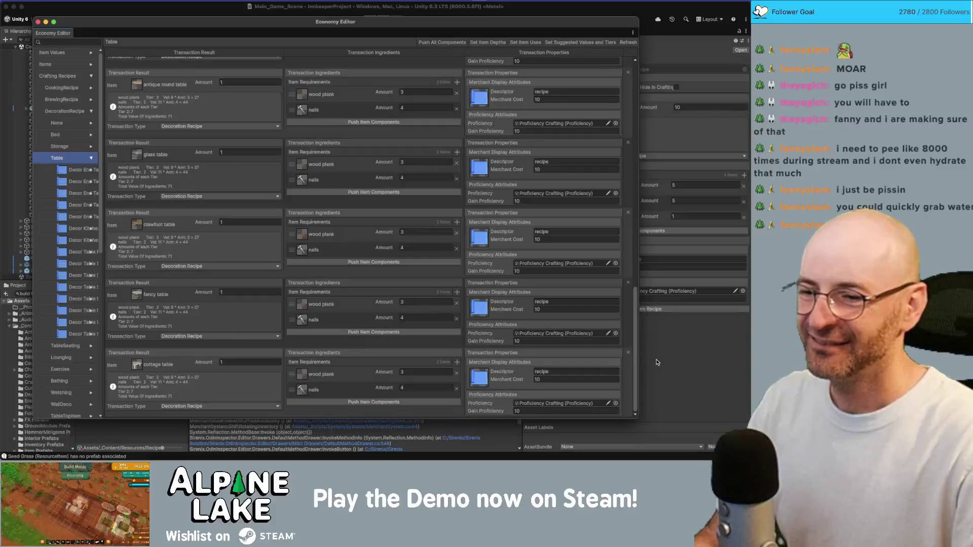
scroll(626, 257, up, 5)
scroll(628, 279, down, 5)
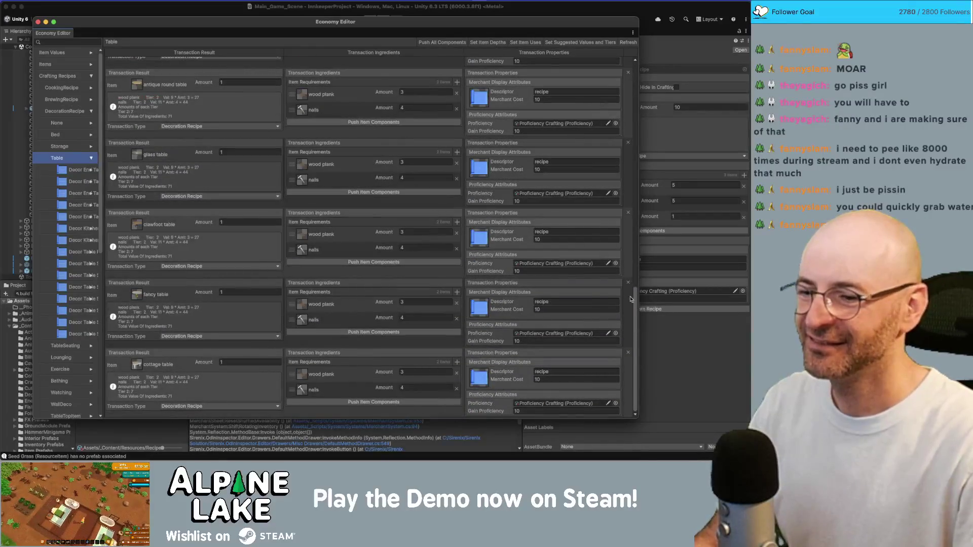
drag(631, 299, 620, 61)
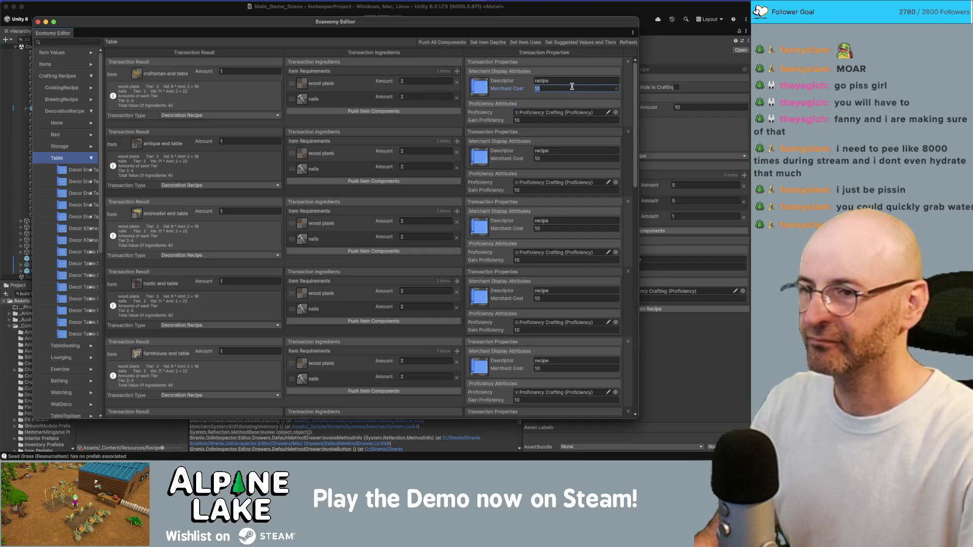
text(3)
click(568, 158)
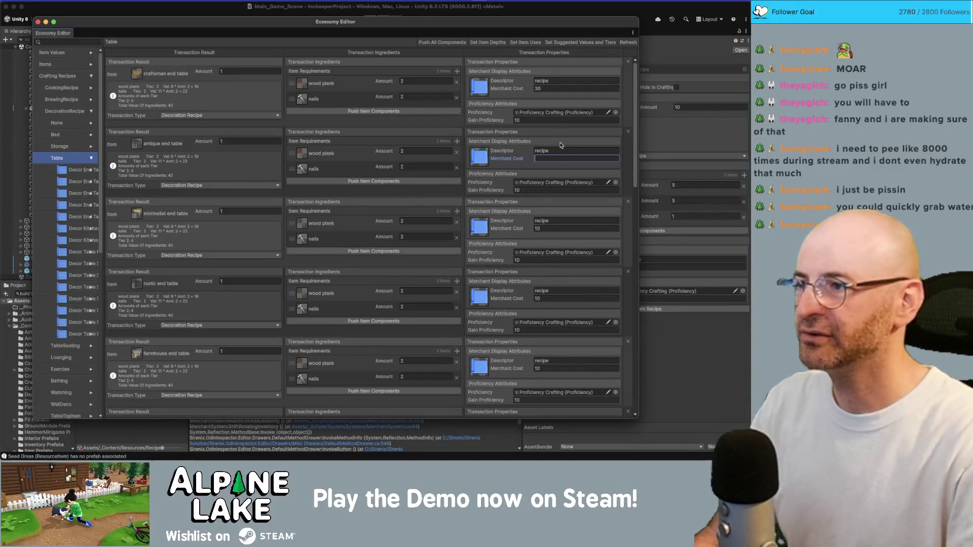
text(30)
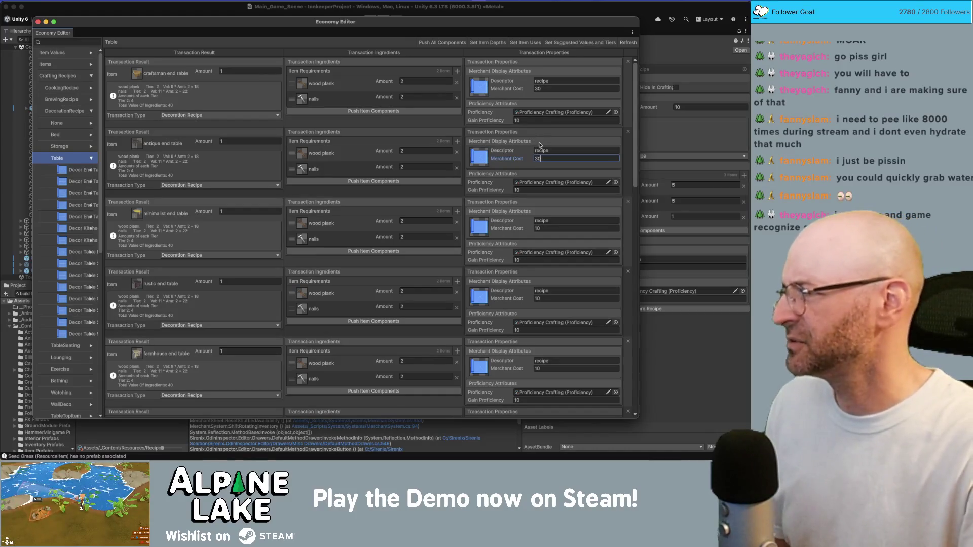
click(544, 89)
text(20)
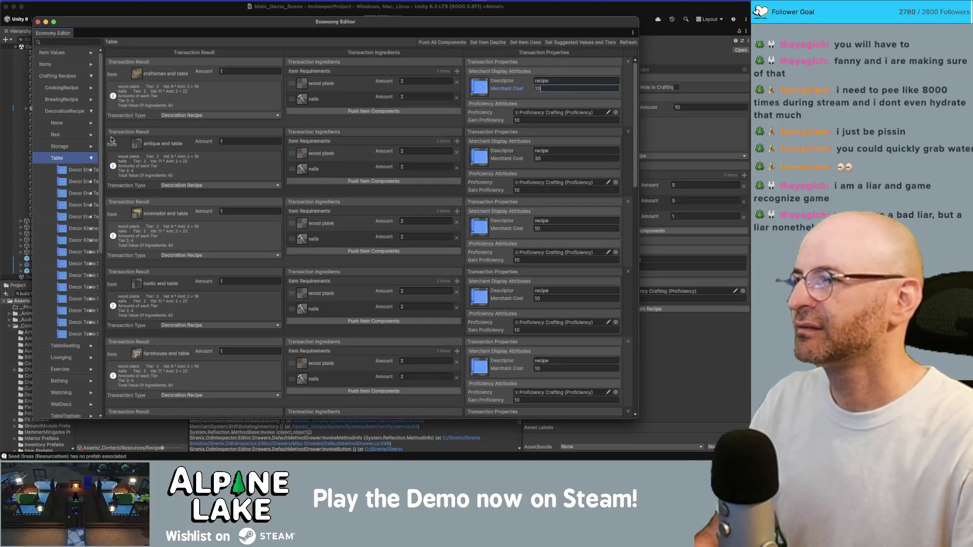
drag(133, 23, 232, 39)
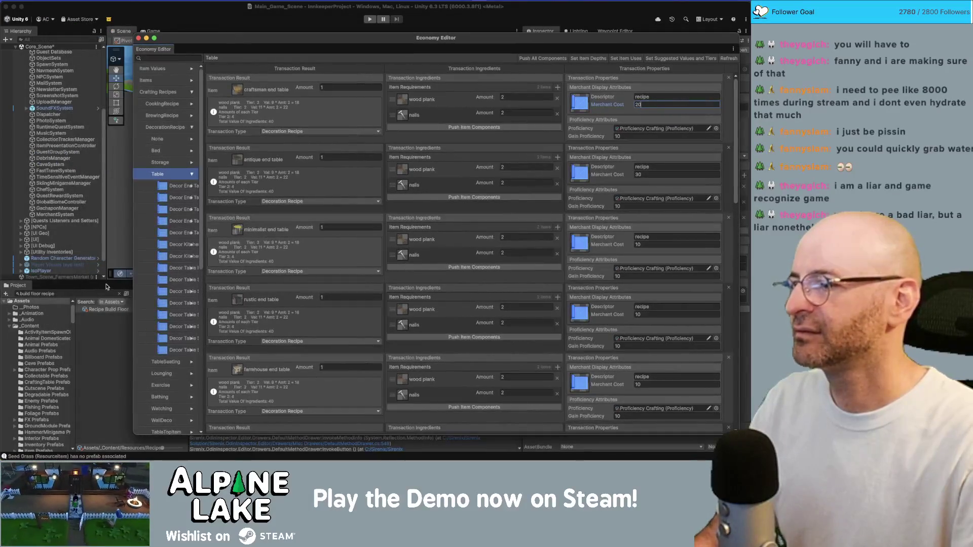
click(103, 315)
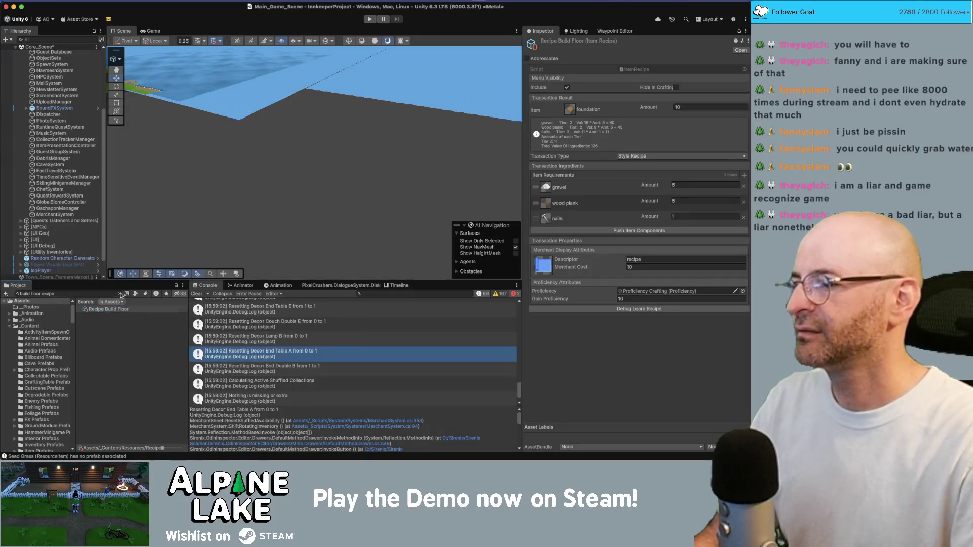
Set Merchant Cost to 30 for Recipe Build Door through Window together.
click(120, 293)
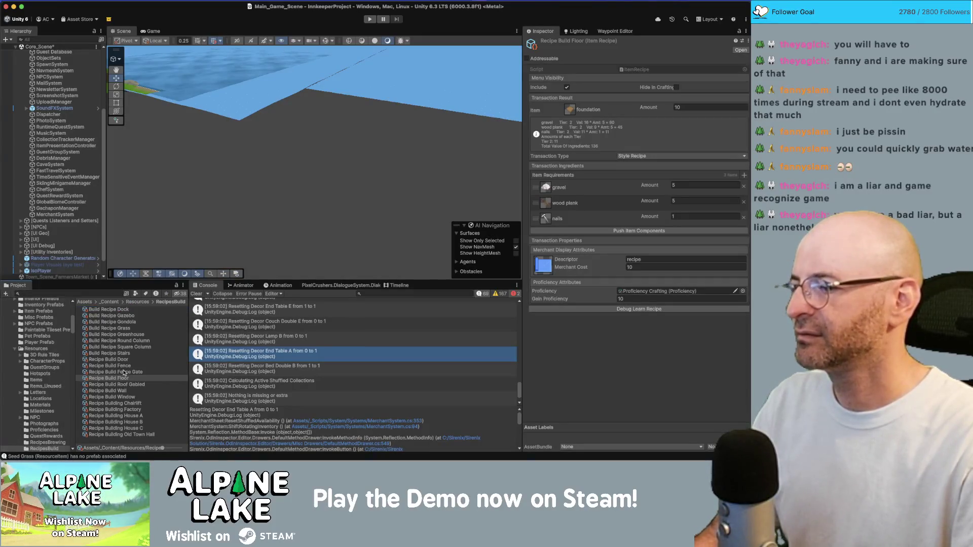
click(126, 310)
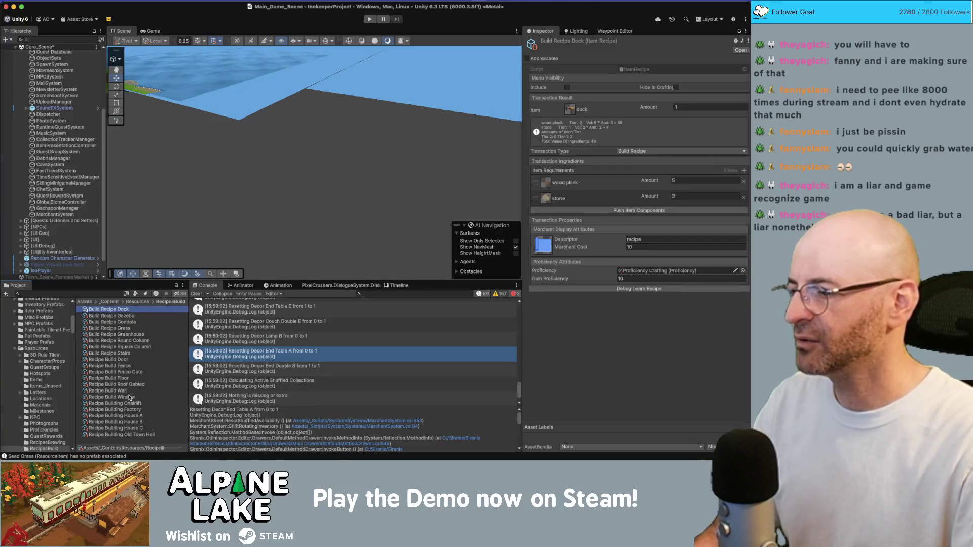
click(131, 398)
shift+click(133, 358)
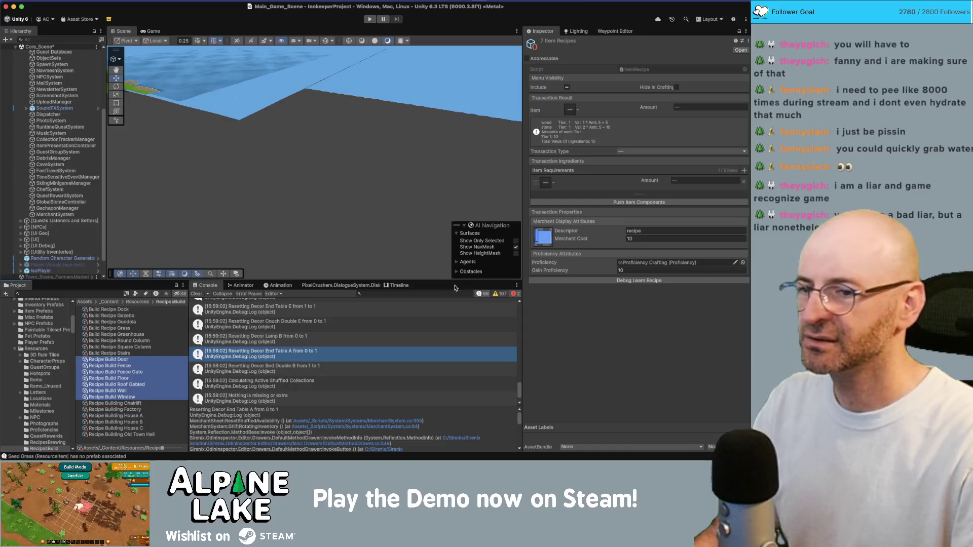
click(653, 239)
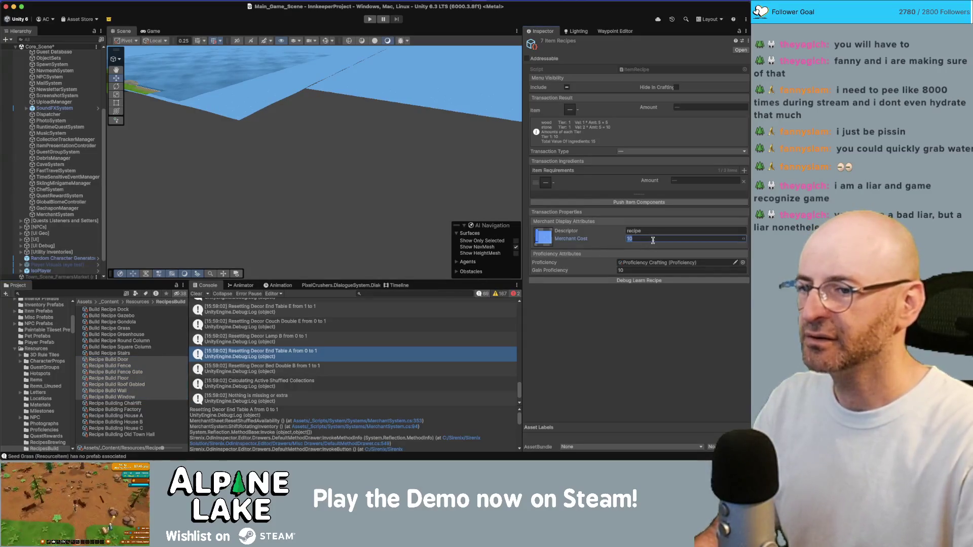
text(30)
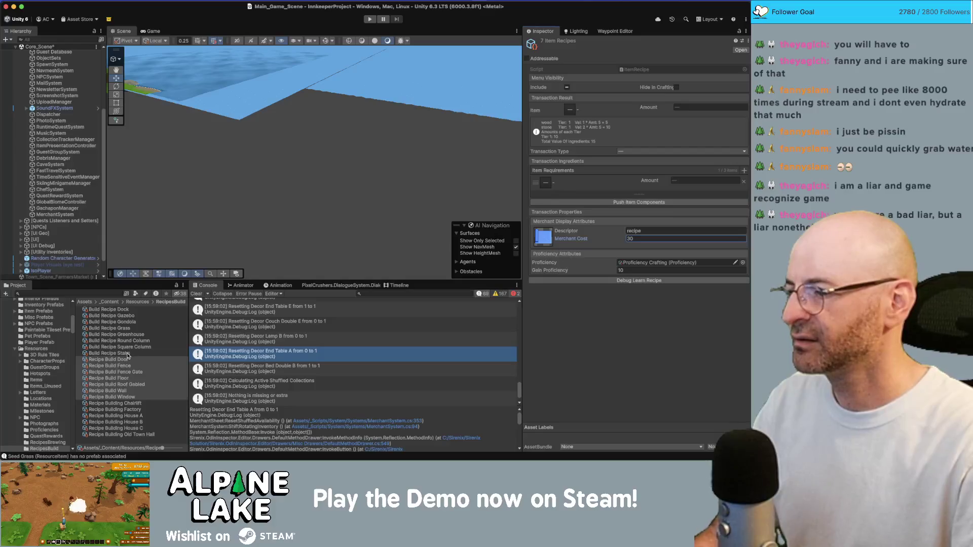
Set Merchant Cost to 50 for Build Recipe Dock through Stairs together.
click(126, 354)
shift+click(127, 310)
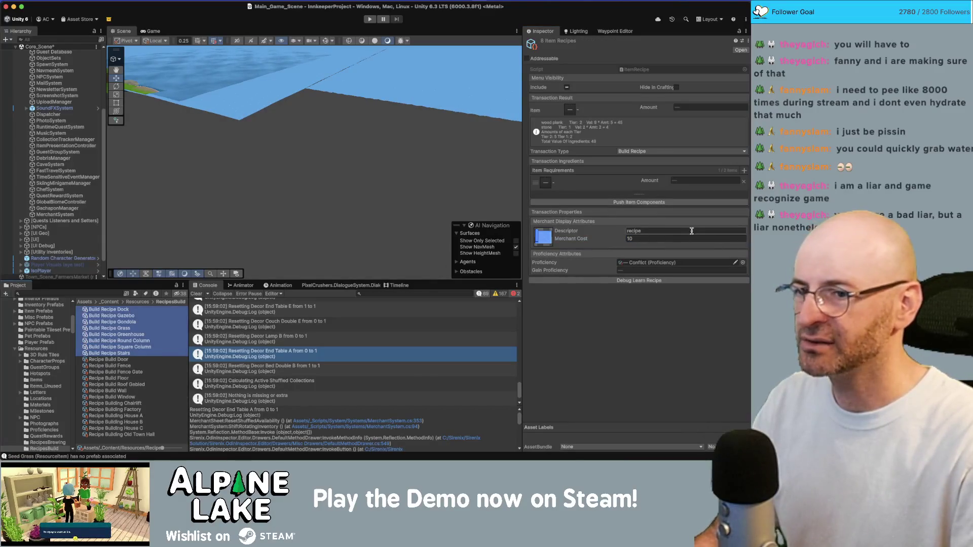
click(671, 239)
text(50)
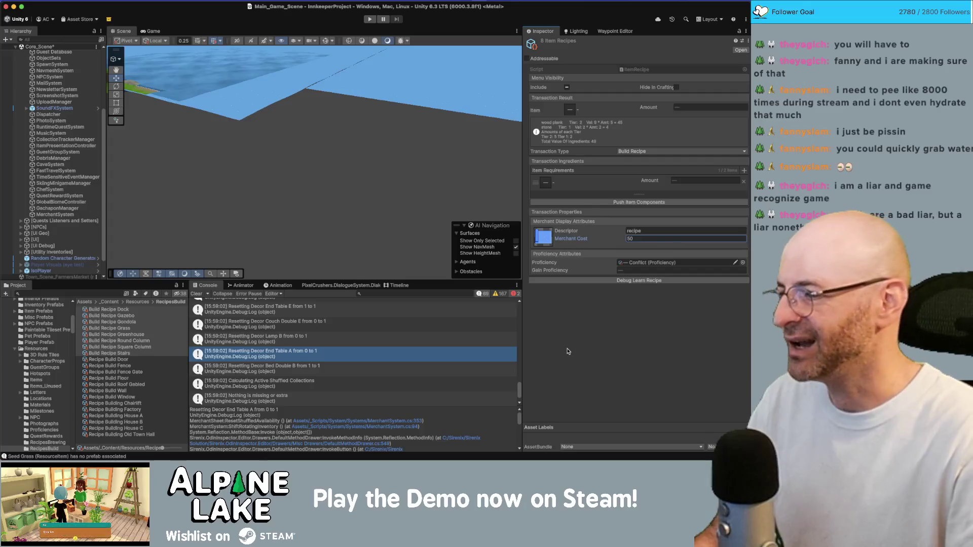
Raise the Build Recipe Greenhouse merchant cost to 500.
click(146, 335)
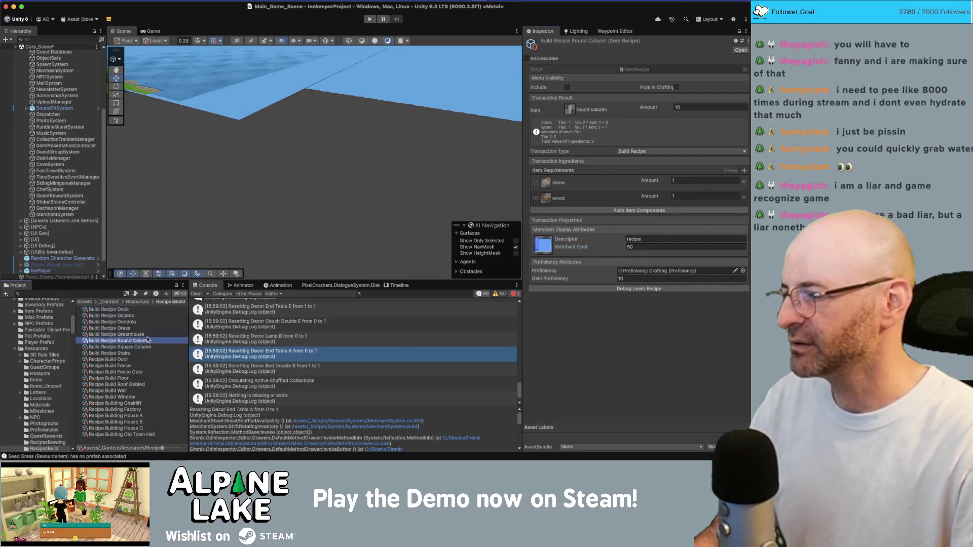
click(660, 247)
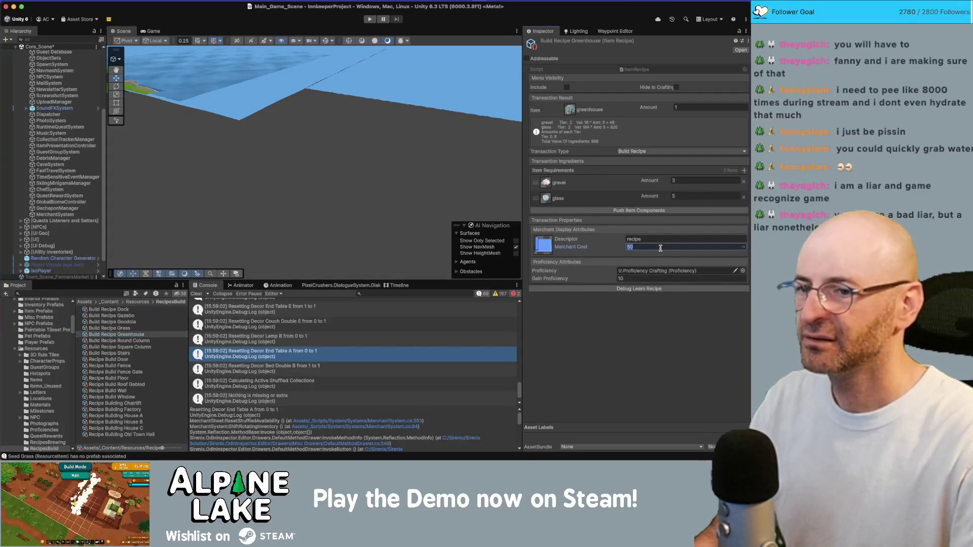
text(00)
key(Return)
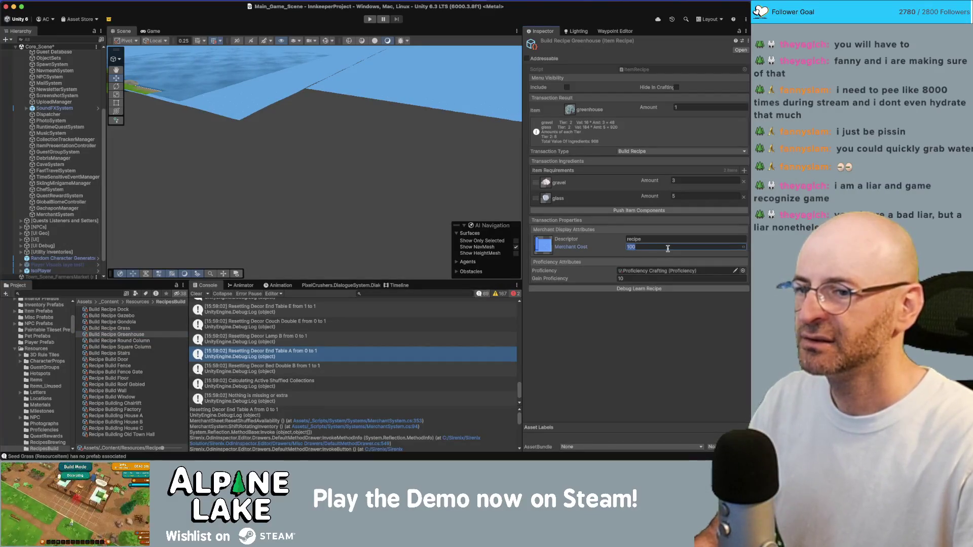
text(500)
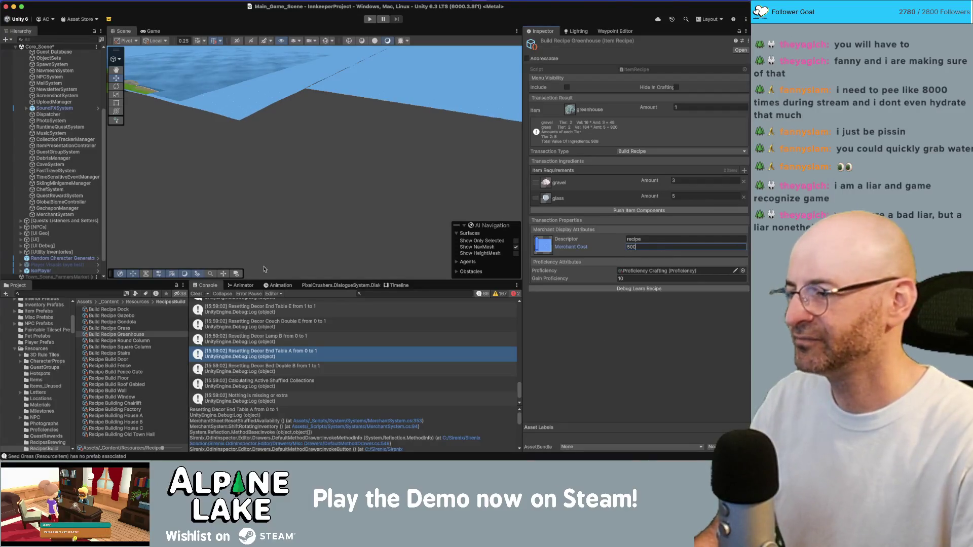
Compare the Grass, Gondola and Greenhouse recipes, then delete Build Recipe Grass.
click(124, 329)
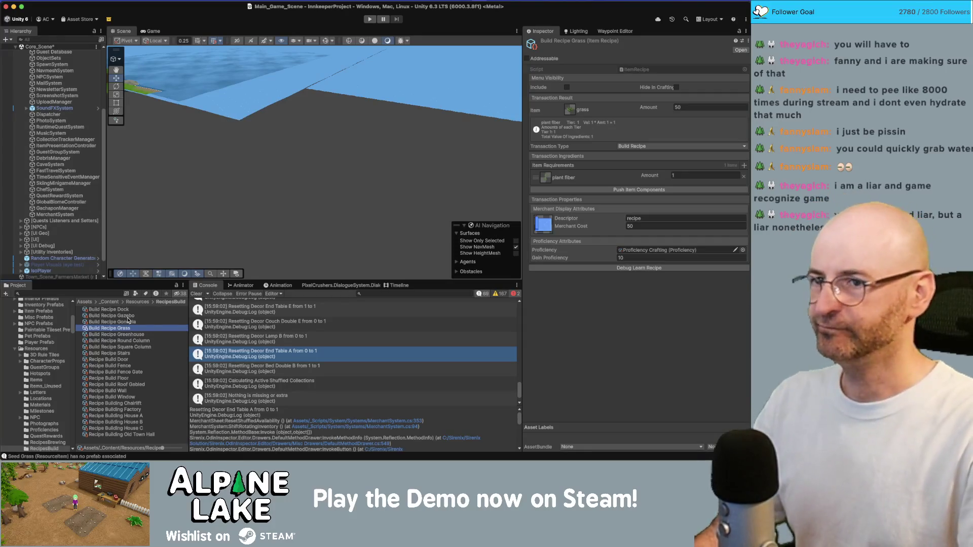
click(128, 321)
click(127, 328)
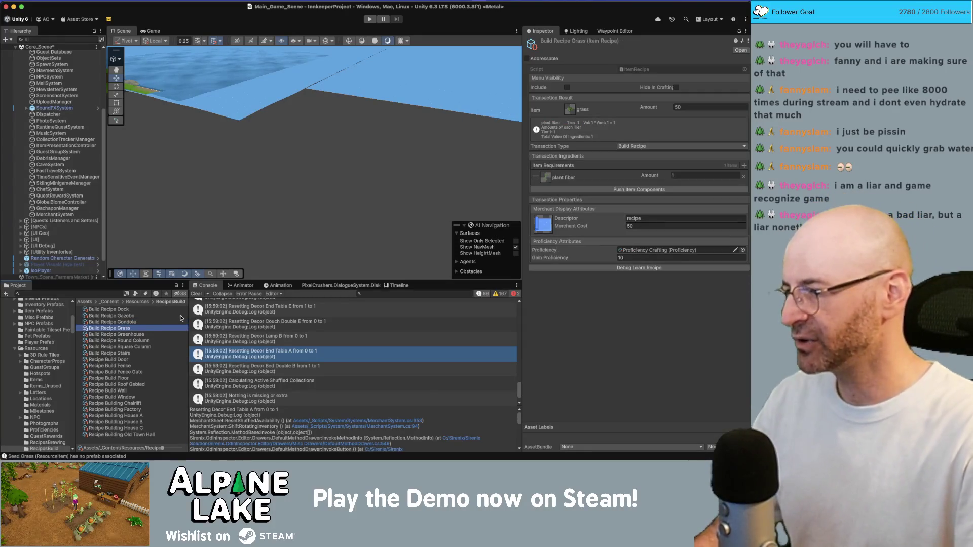
key(Down)
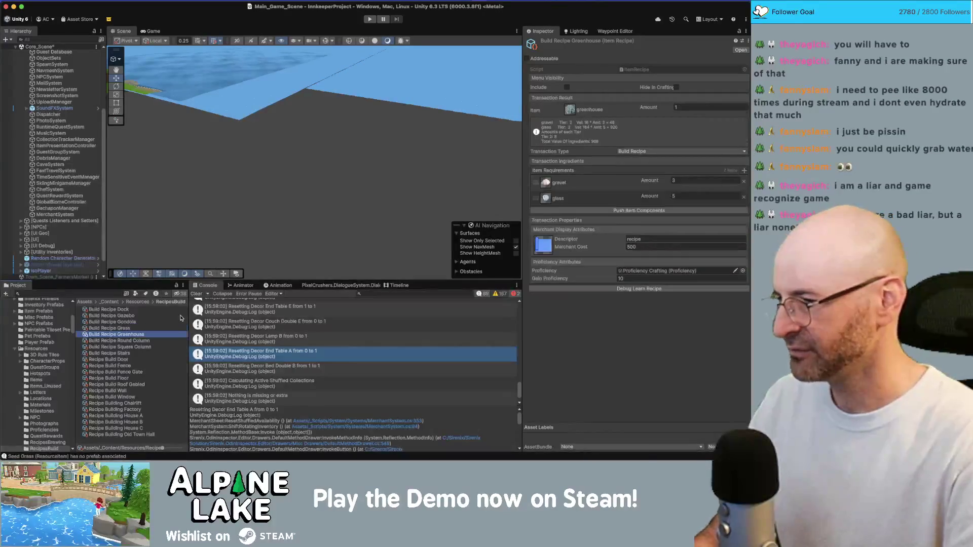
key(Up)
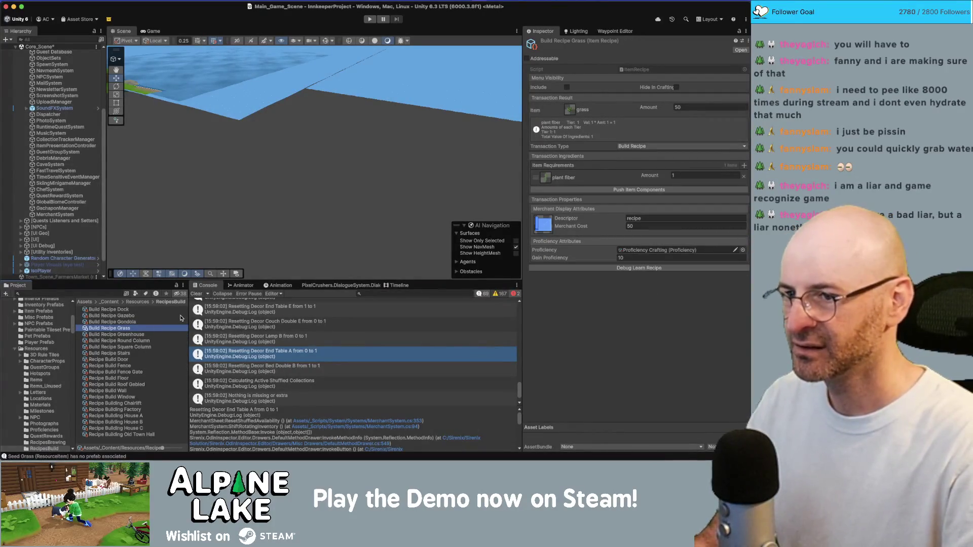
key(Down)
key(Up)
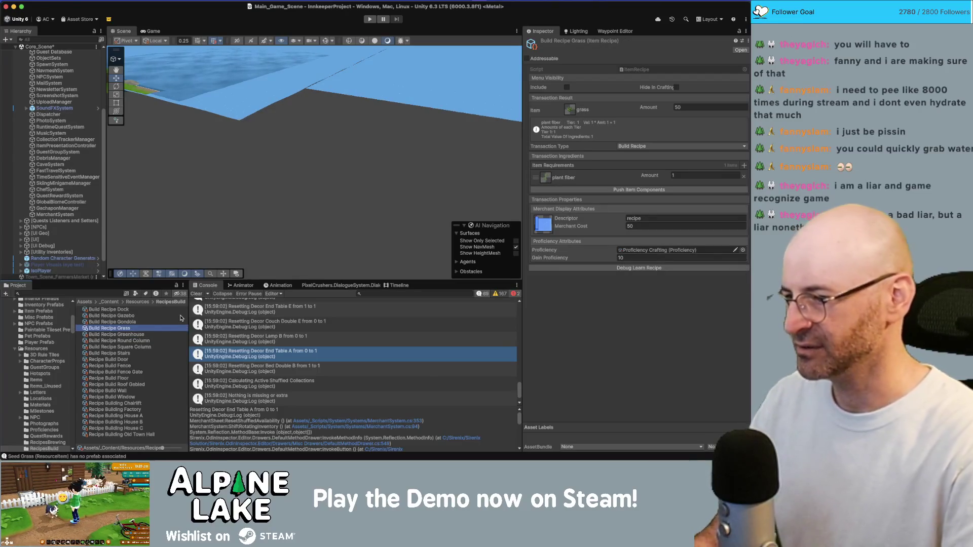
key(super+BackSpace)
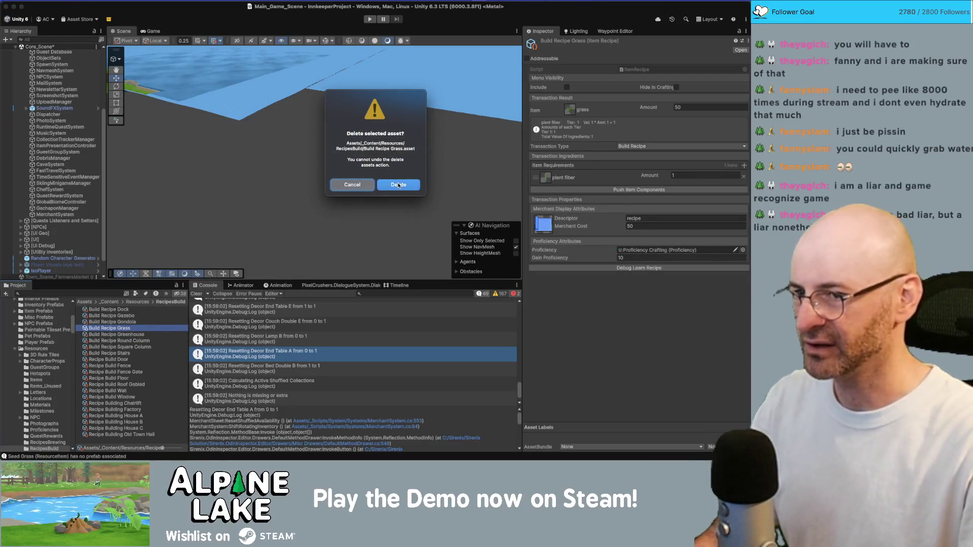
Confirm the Grass recipe deletion and view the Gondola and Chairlift recipes.
click(398, 186)
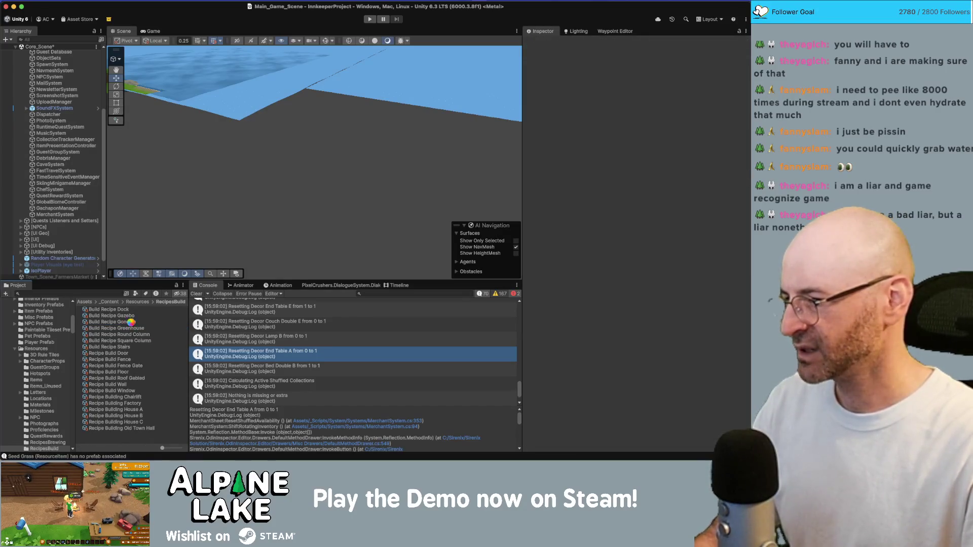
click(133, 322)
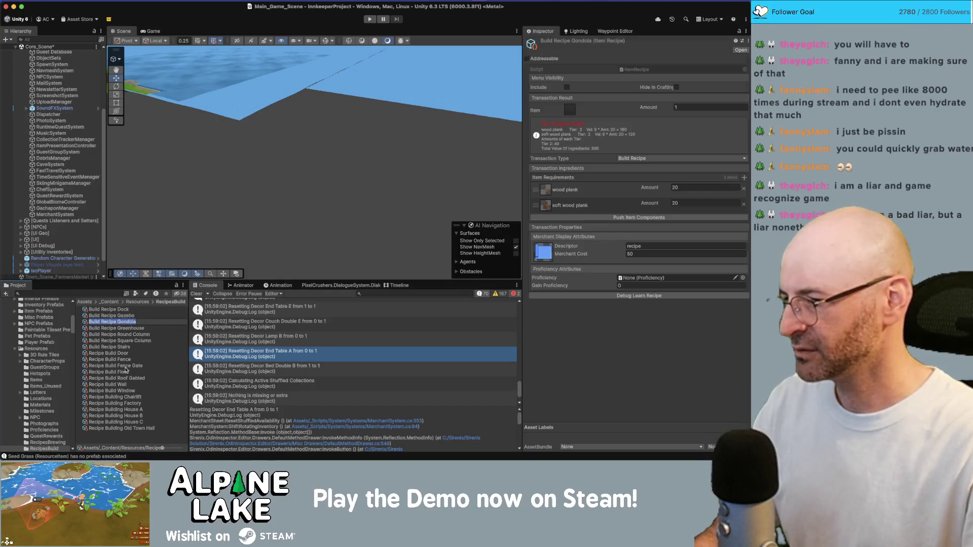
click(121, 397)
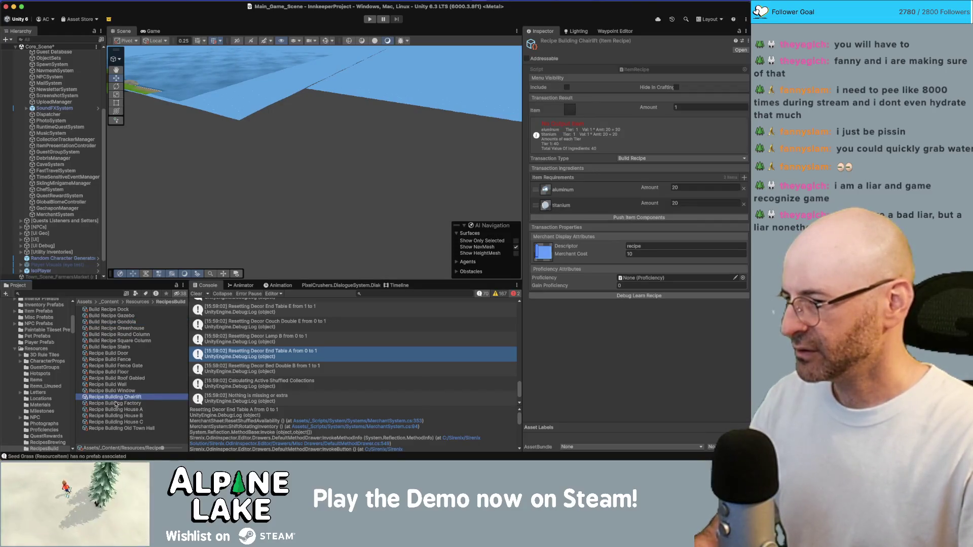
Rename Build Recipe Gondola to 'Recipe Building Gondola'.
click(123, 323)
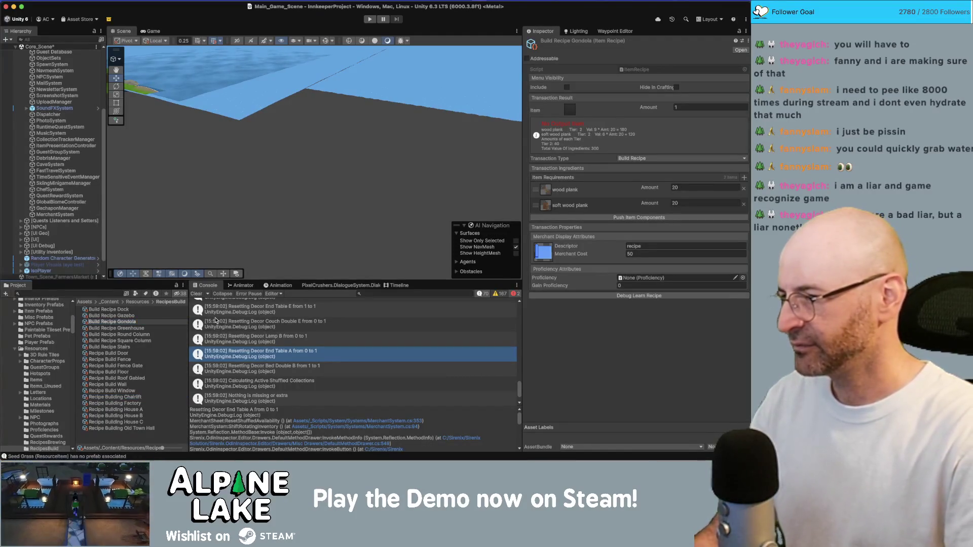
text(Recipe Building Gondola)
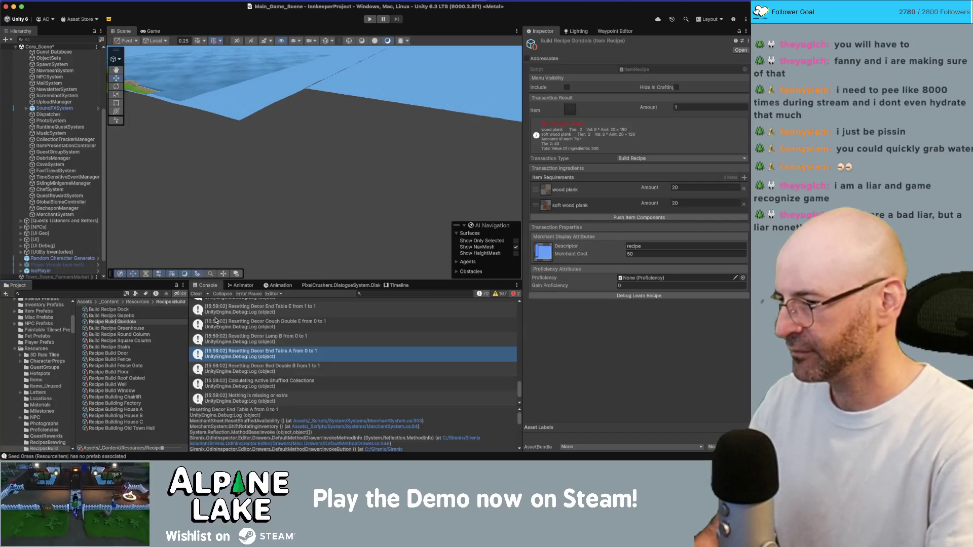
key(Return)
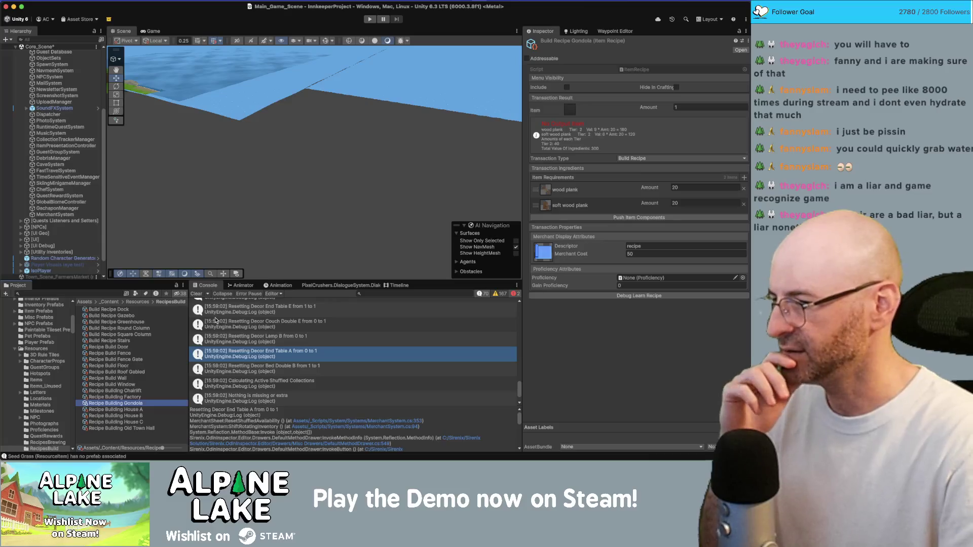
click(119, 328)
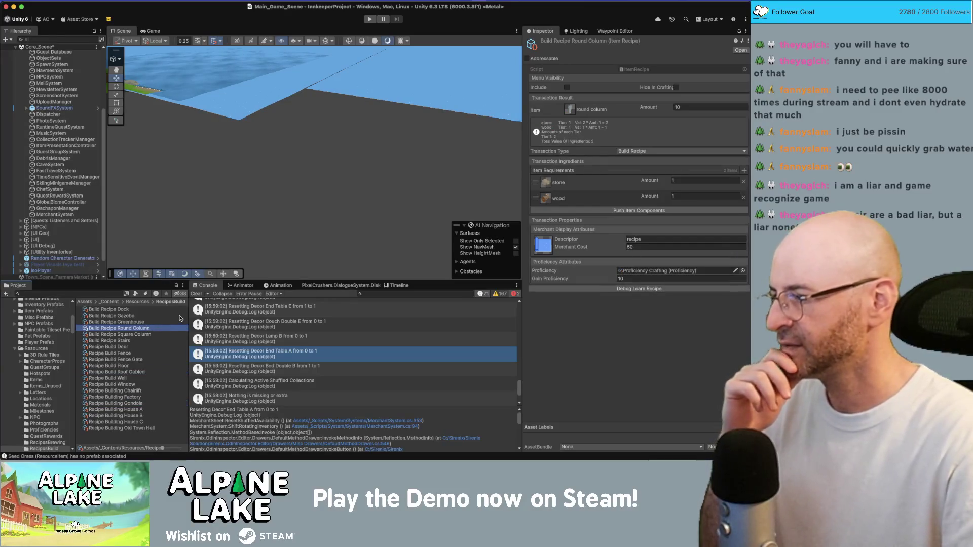
Compare the Gazebo and Dock recipes, then delete Build Recipe Dock.
key(Up)
key(Up)
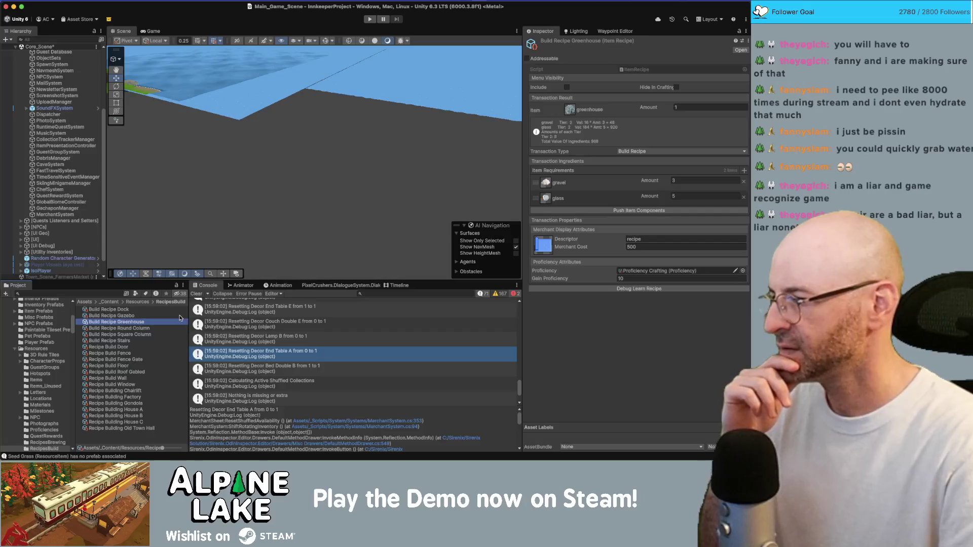
key(Up)
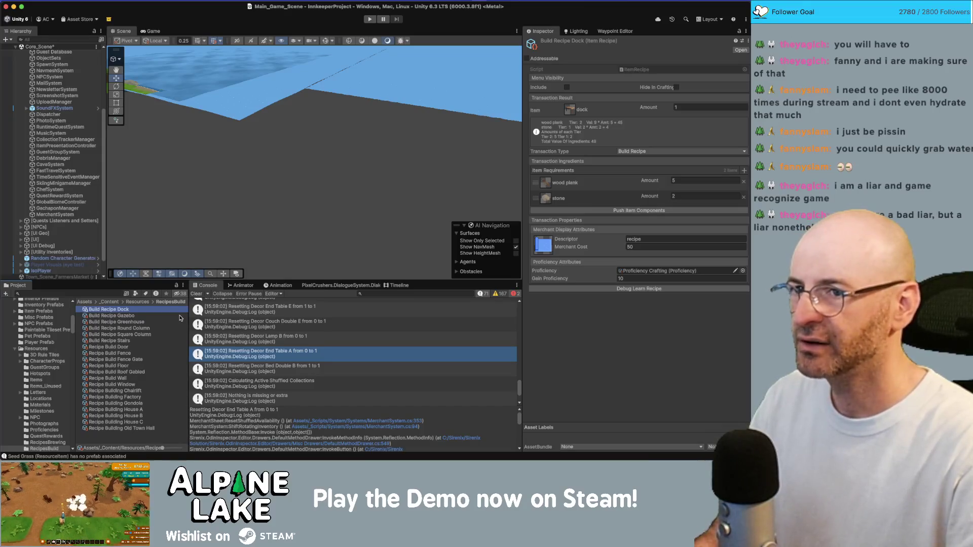
key(Down)
key(Up)
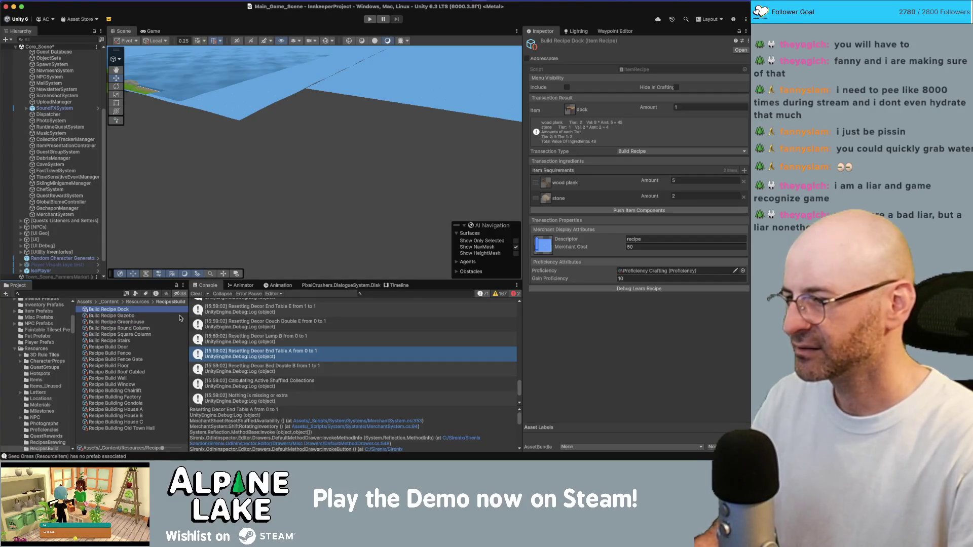
key(super+BackSpace)
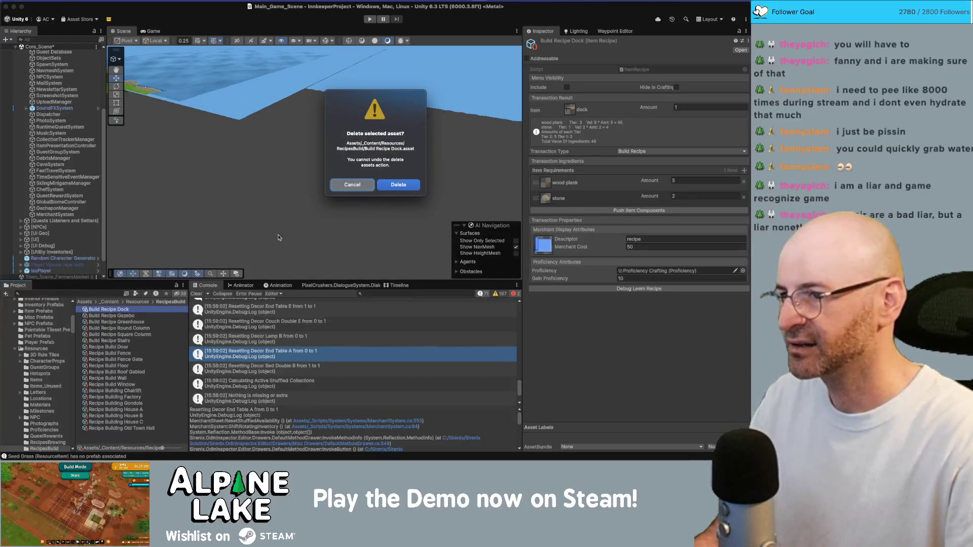
click(410, 186)
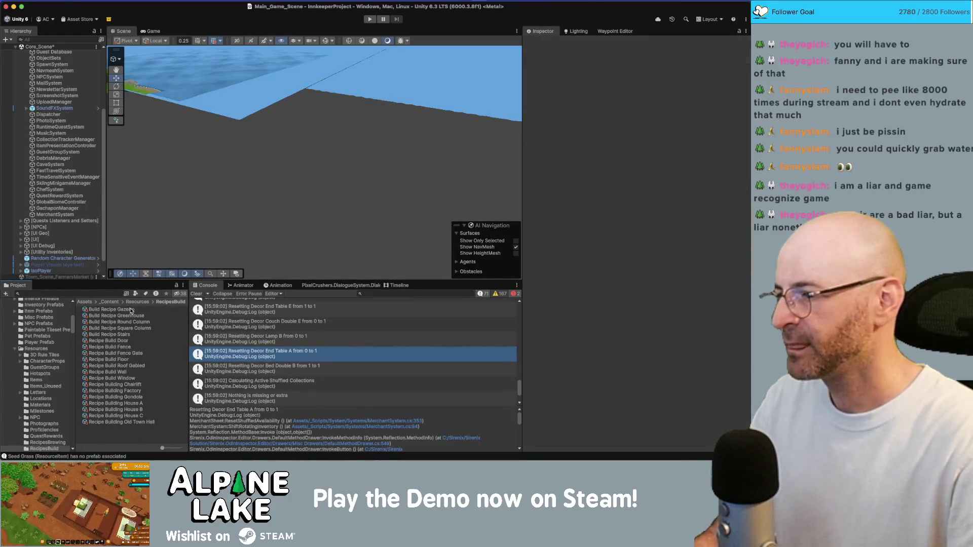
click(169, 310)
Set the Build Recipe Gazebo merchant cost to 150.
click(659, 247)
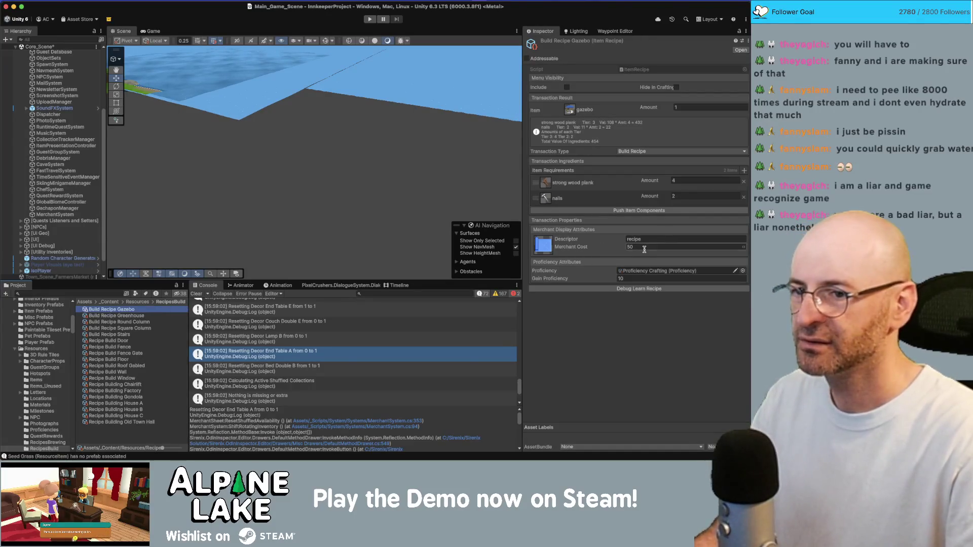
text(4)
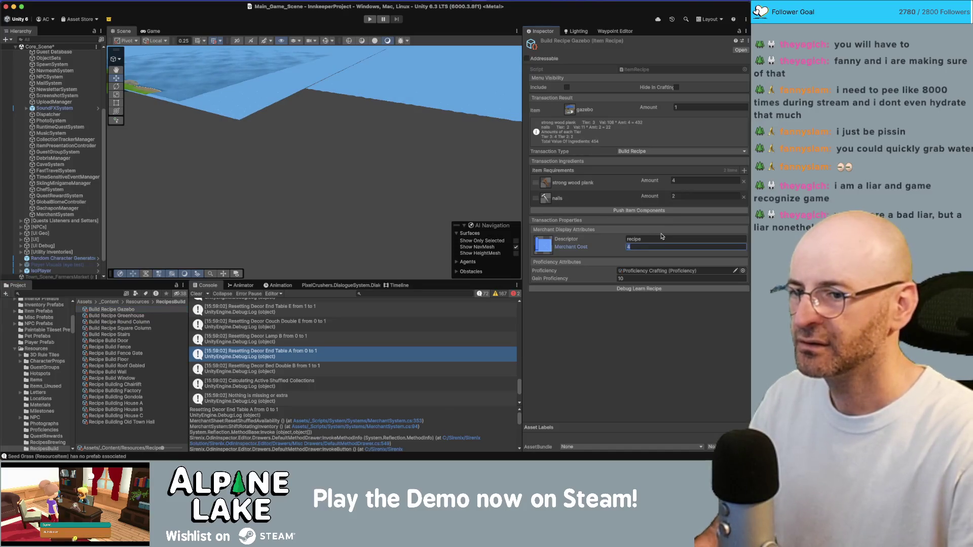
text(0)
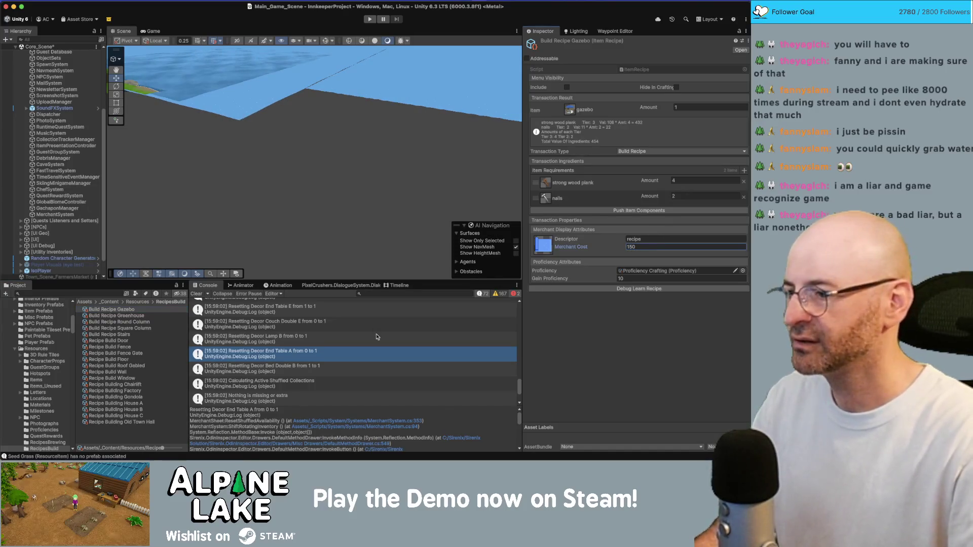
click(133, 316)
Give the Round Column and Square Column recipes a merchant cost of 10.
click(133, 323)
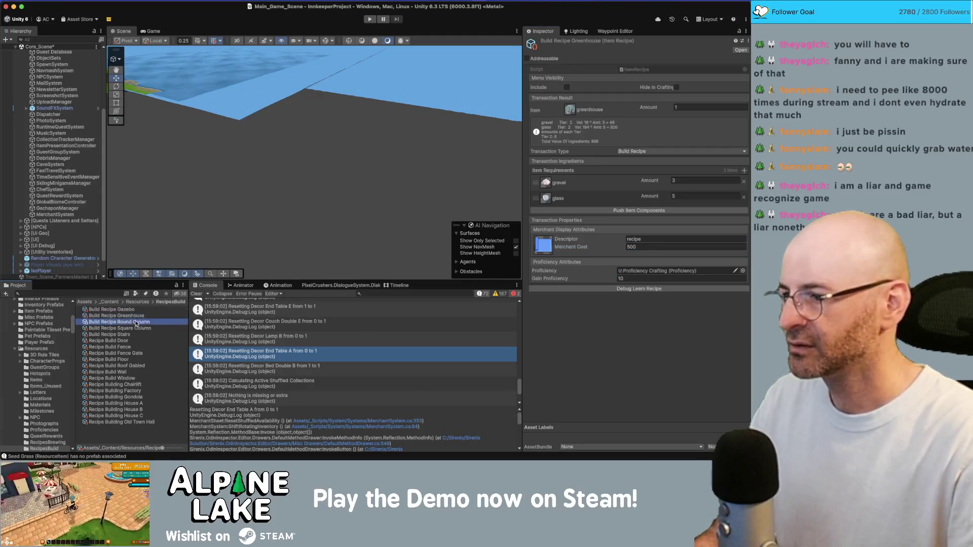
click(161, 328)
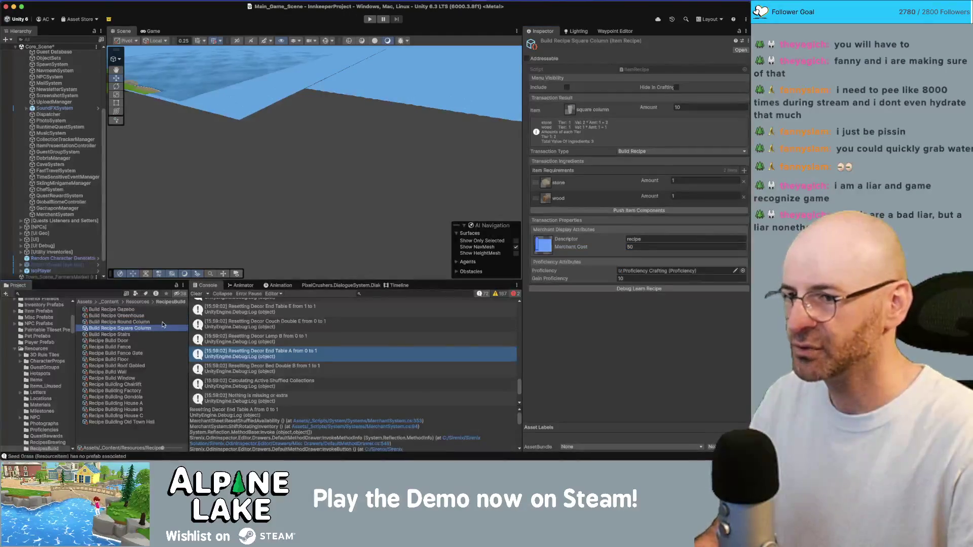
shift+click(163, 322)
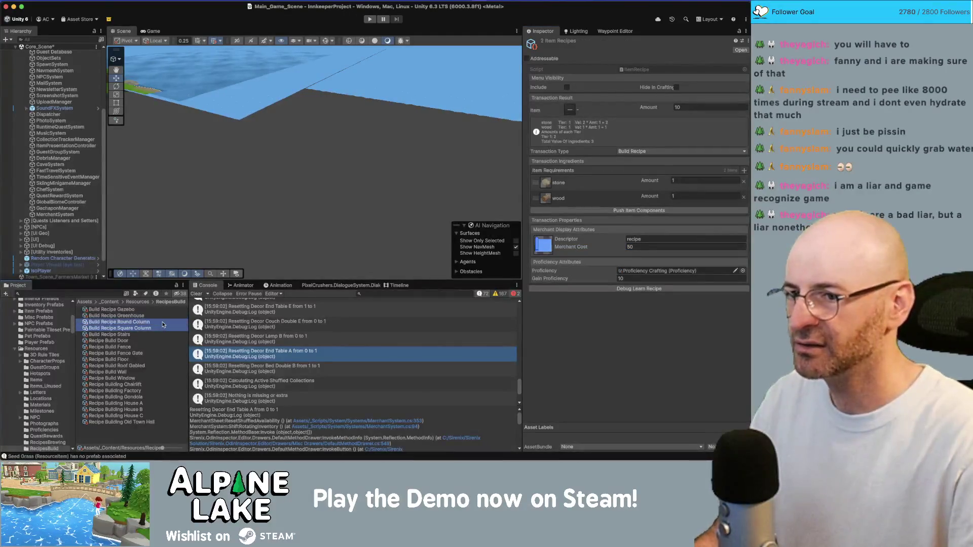
click(664, 247)
text(10)
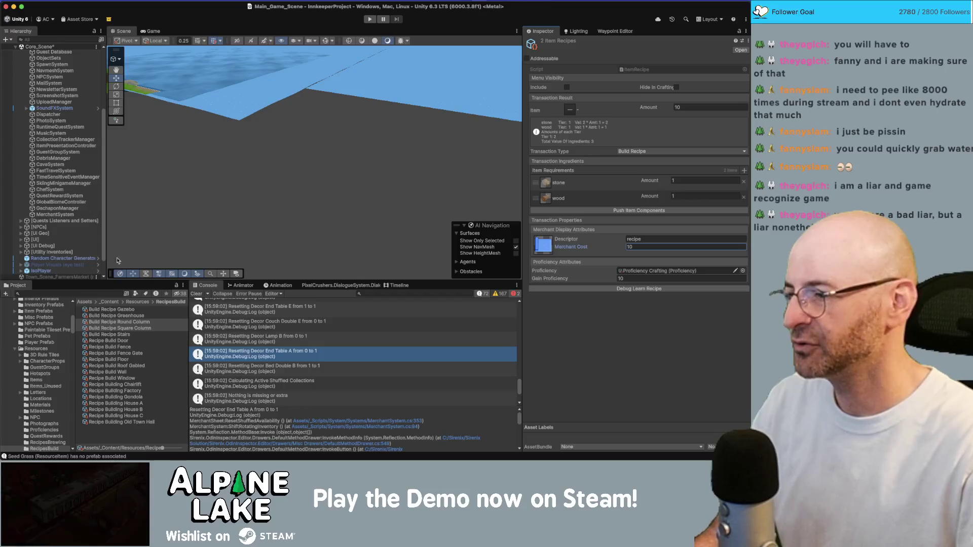
click(147, 302)
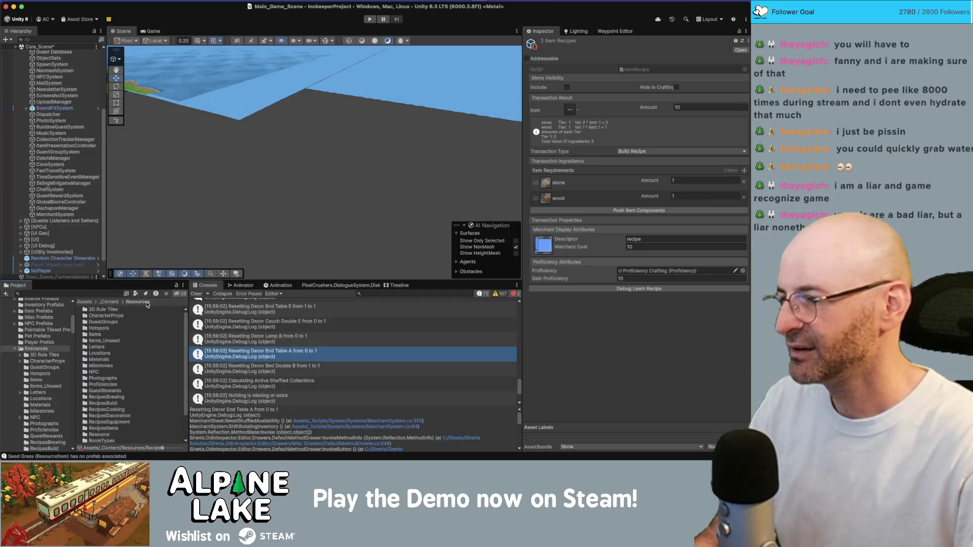
Open the RecipesDecoration folder and select Item Recipe Decor Brewing Station.
scroll(117, 365, down, 2)
click(127, 373)
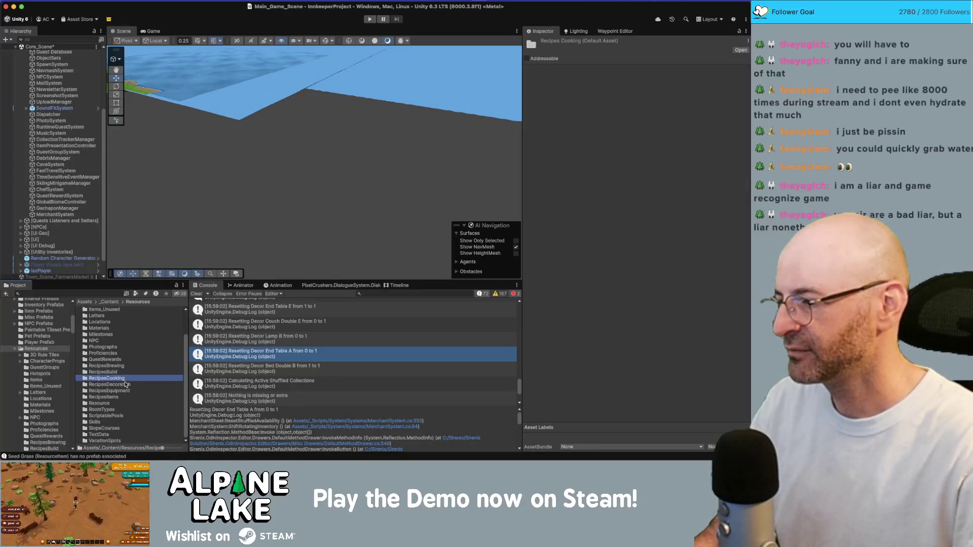
double_click(126, 384)
click(125, 385)
click(122, 353)
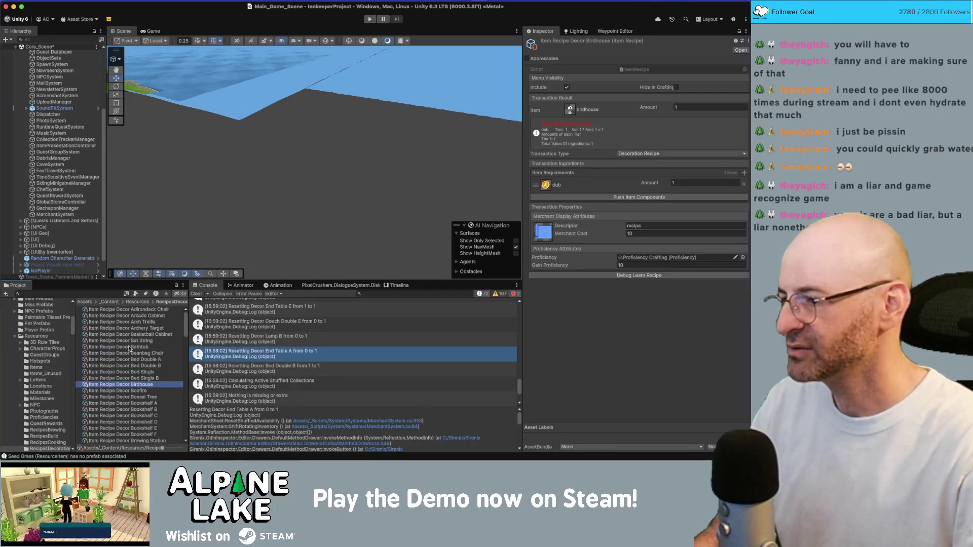
scroll(167, 351, down, 5)
scroll(166, 351, up, 10)
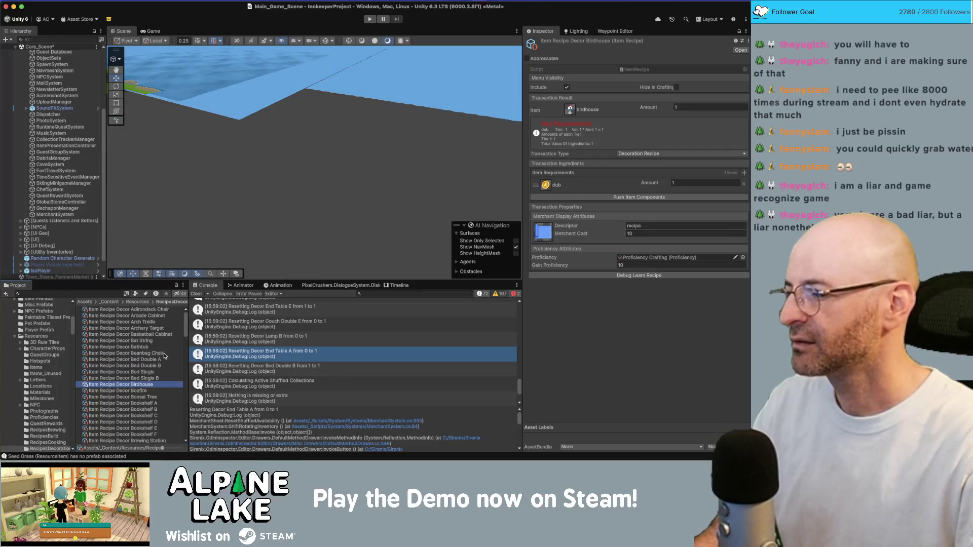
scroll(167, 353, down, 3)
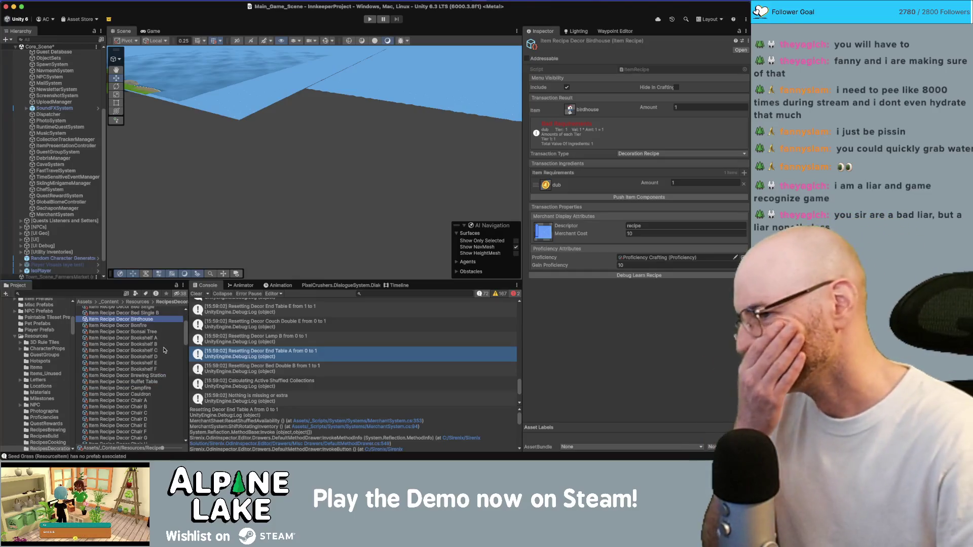
click(147, 375)
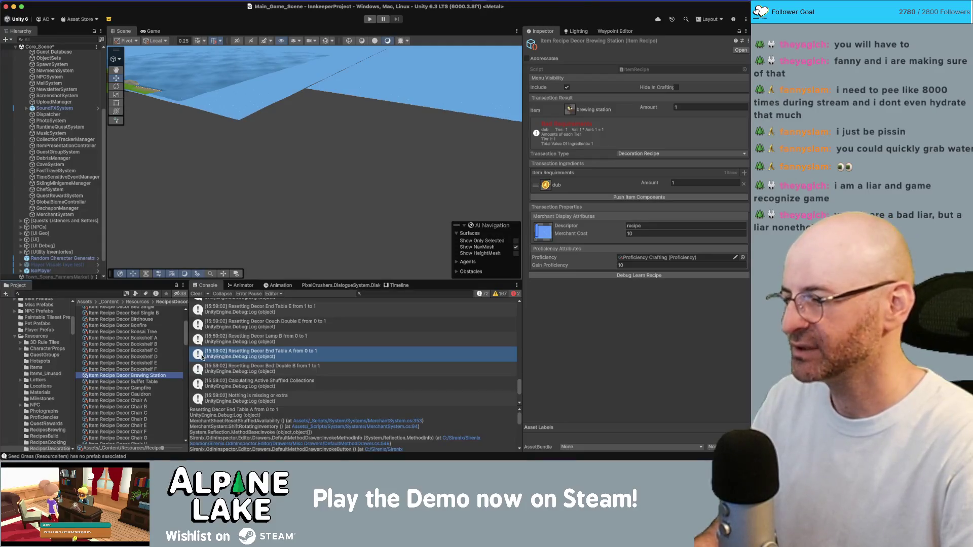
Delete the Item Recipe Decor Brewing Station asset.
key(super+BackSpace)
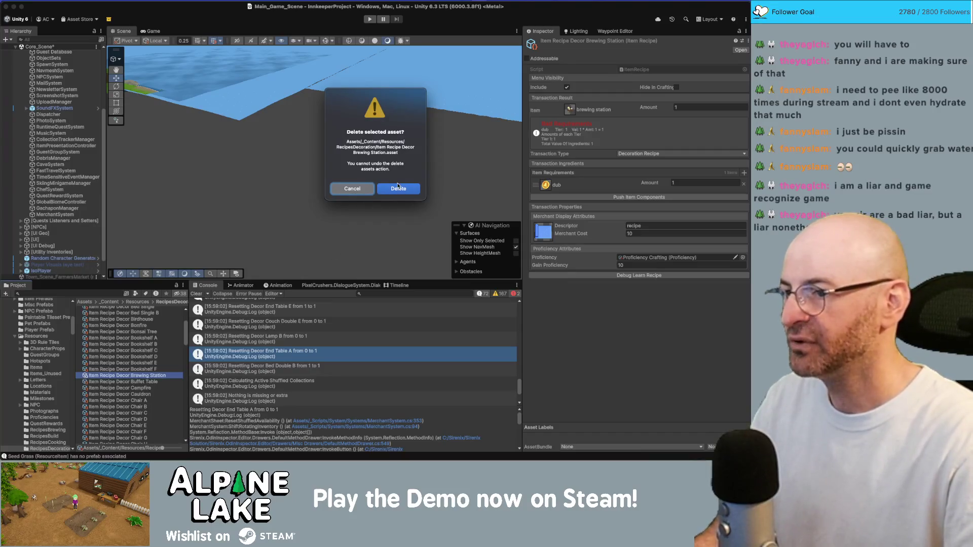
click(398, 189)
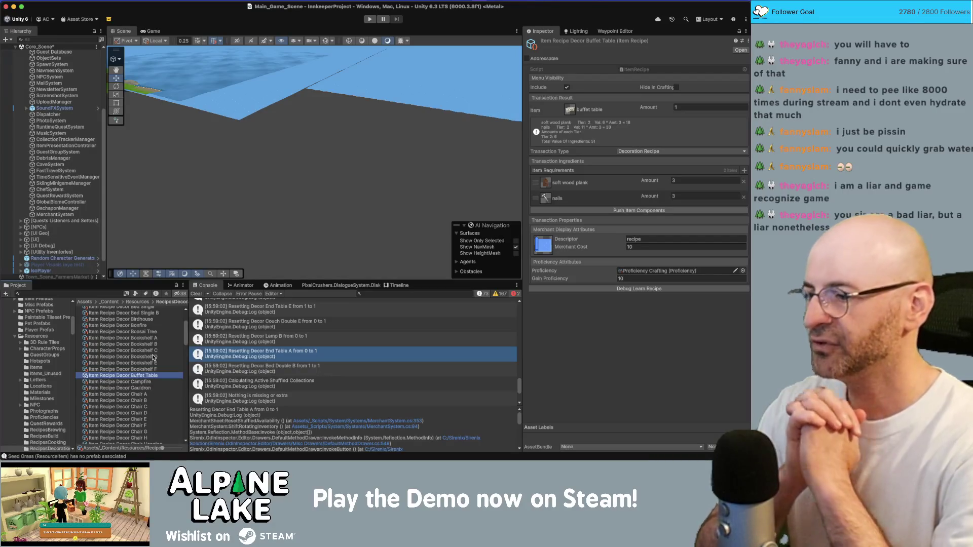
click(53, 294)
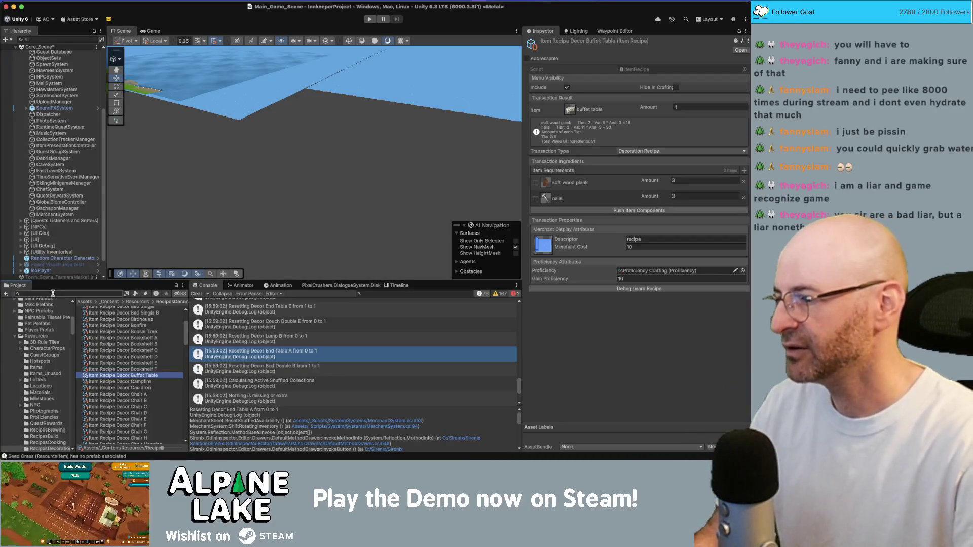
Add the Buffet Table recipe as a new transaction in Carlos Merchant Static Tier 1 Recipes.
text(carlos)
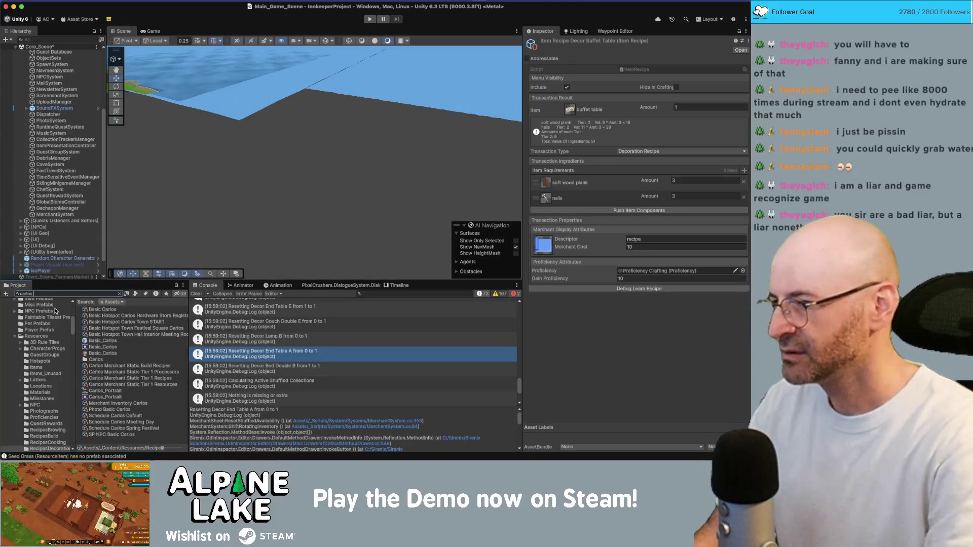
text( merch)
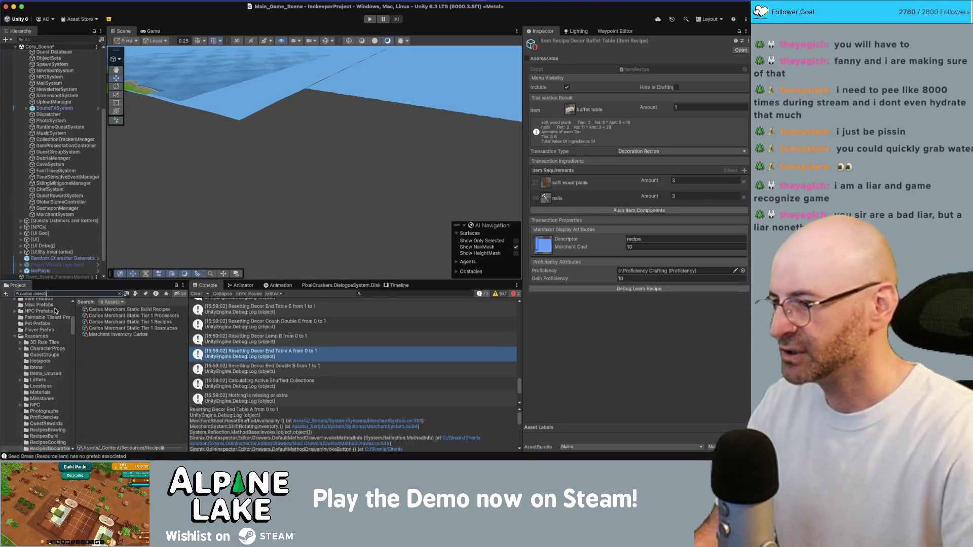
click(150, 322)
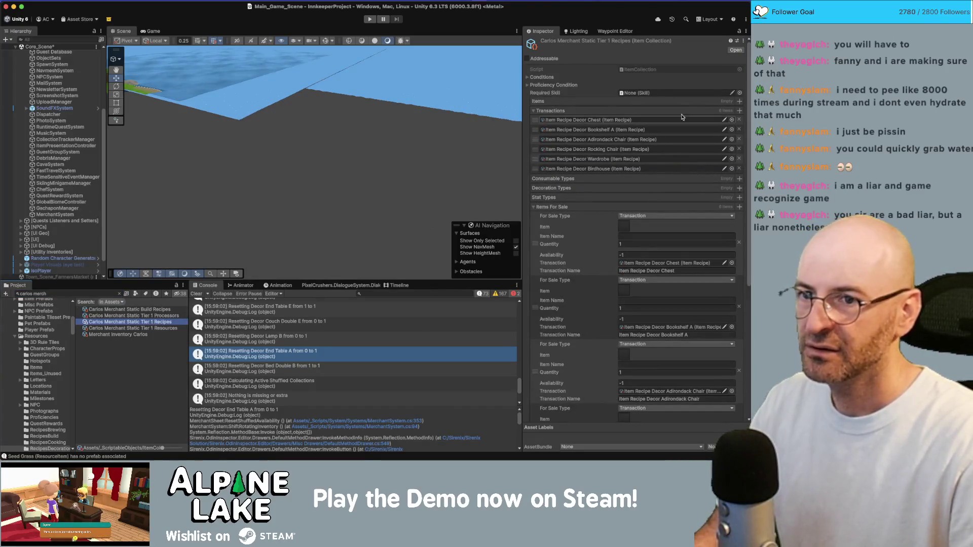
click(740, 111)
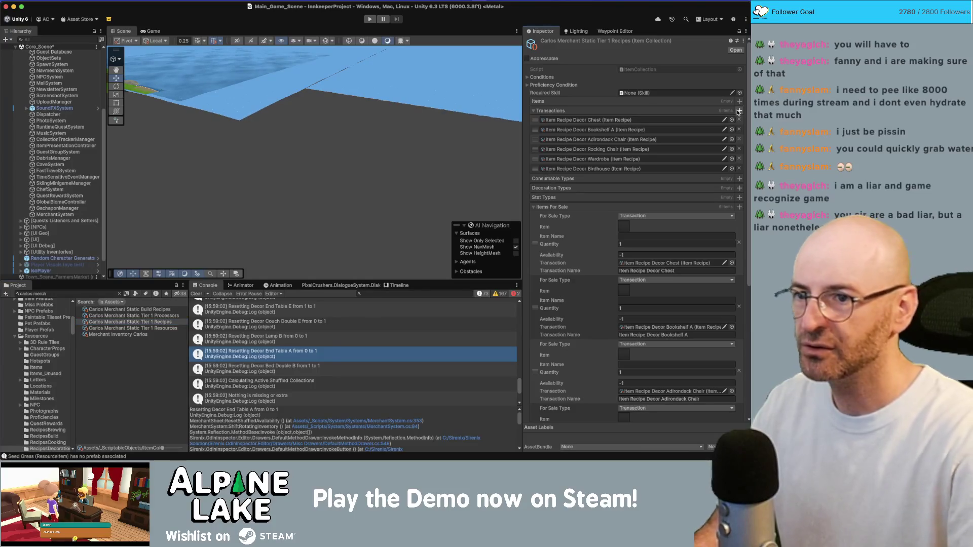
text(buffet)
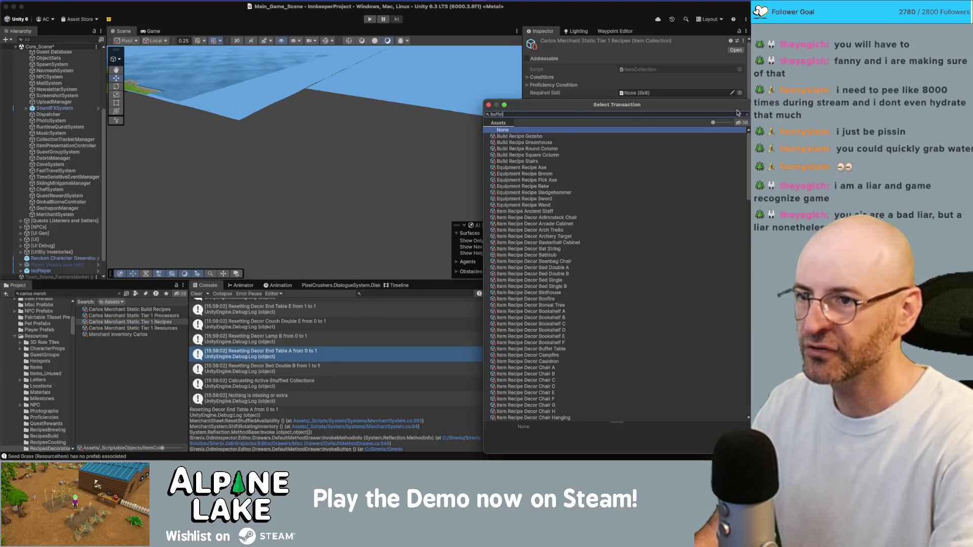
key(Return)
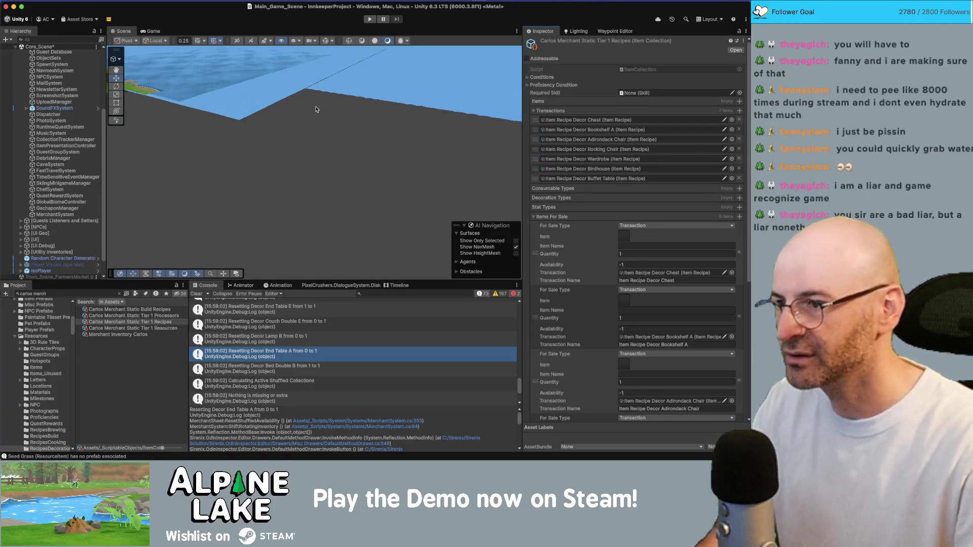
Move the Buffet Table entry up the Transactions list and ping its asset.
drag(316, 116, 451, 124)
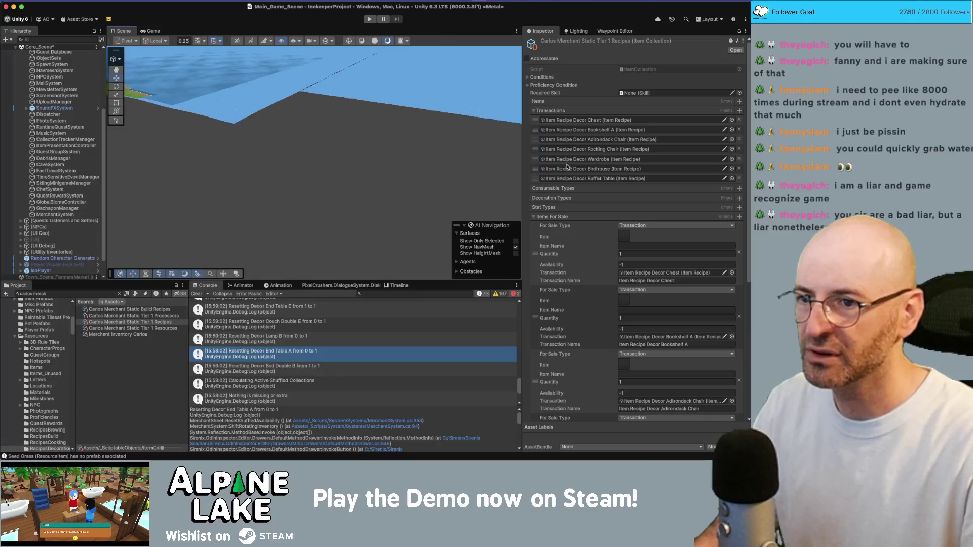
drag(535, 178, 535, 129)
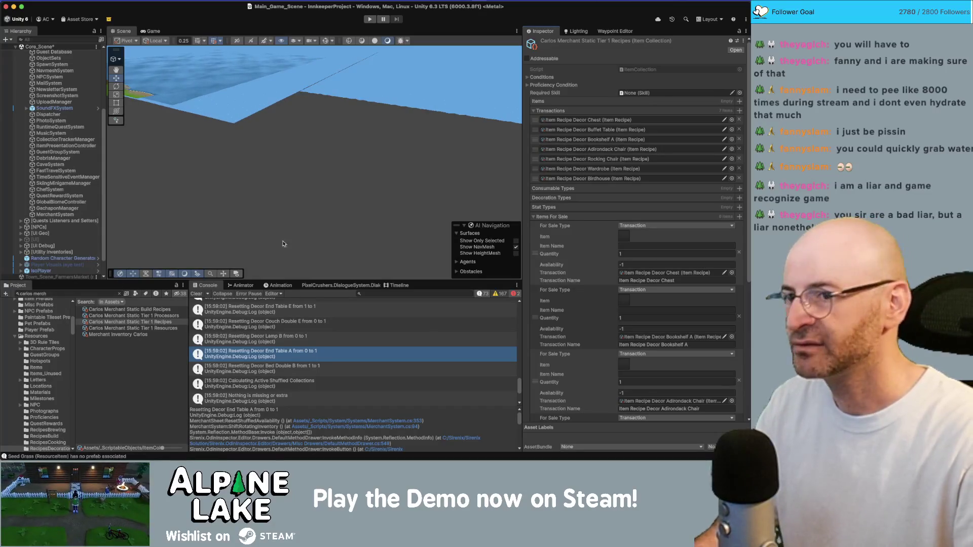
click(596, 130)
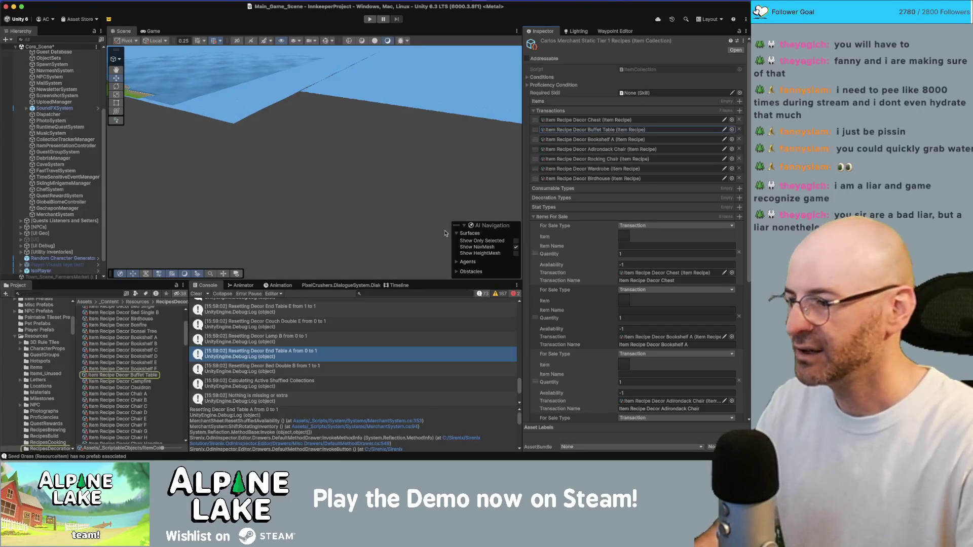
View the Chair A, Couch Single C and Cuckoo Clock decoration recipes in the Inspector.
click(147, 393)
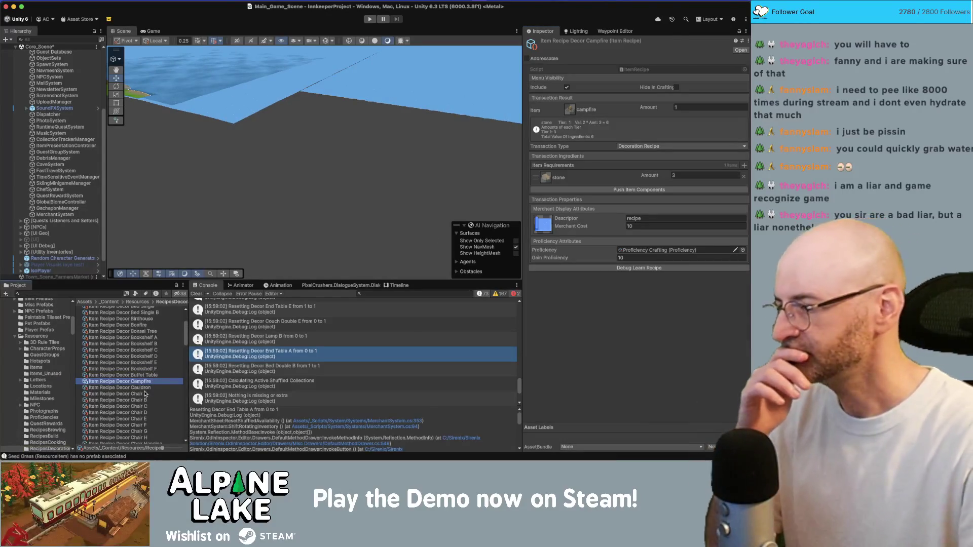
scroll(150, 389, down, 10)
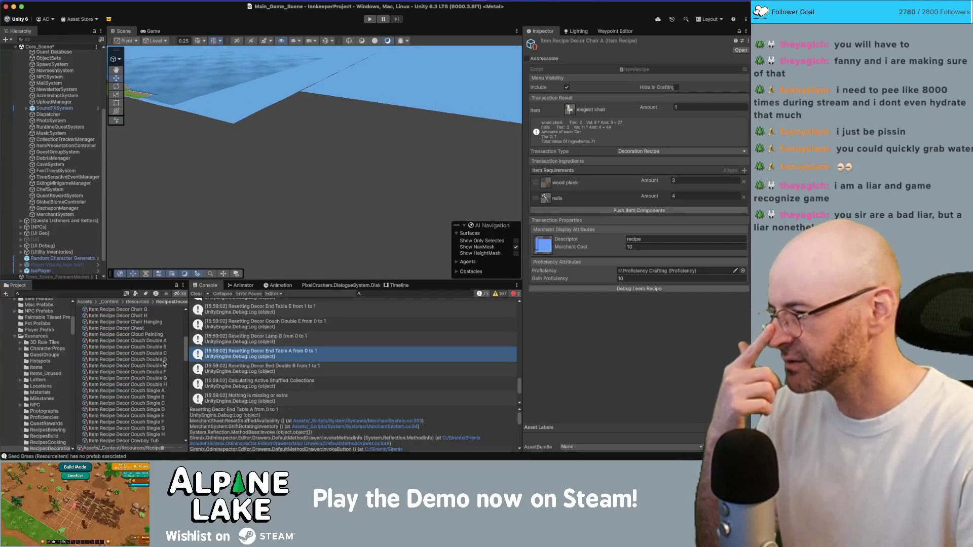
scroll(165, 360, down, 3)
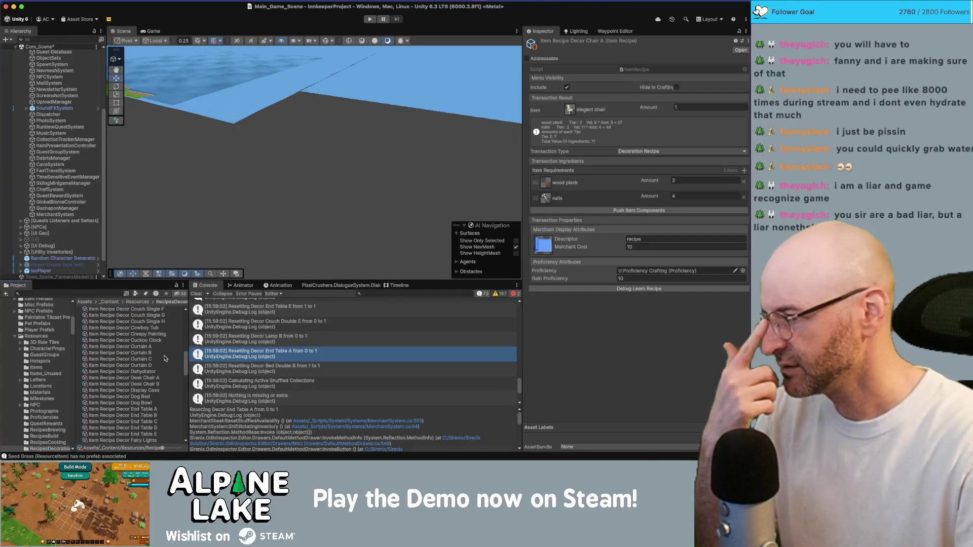
scroll(164, 359, up, 5)
click(159, 345)
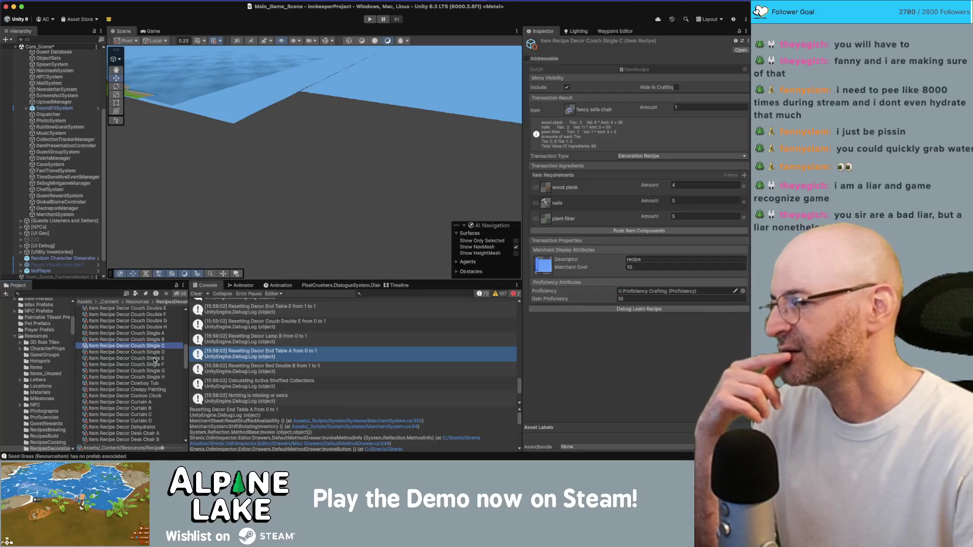
scroll(152, 358, down, 1)
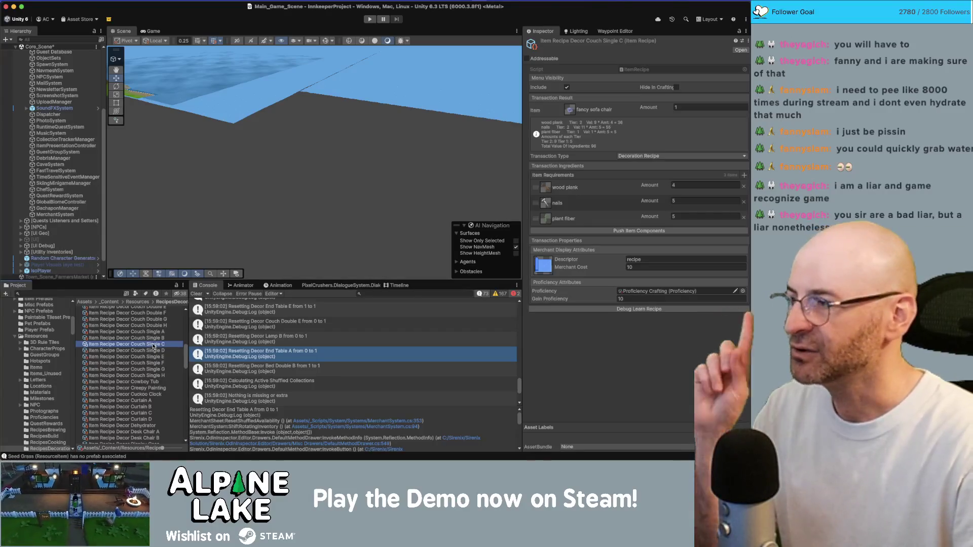
scroll(146, 364, up, 1)
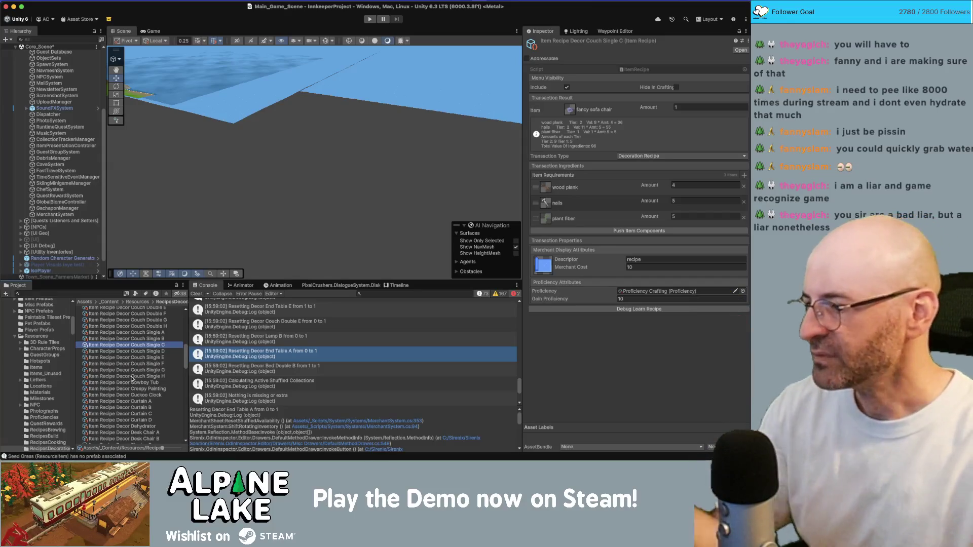
scroll(127, 393, down, 1)
scroll(127, 393, down, 2)
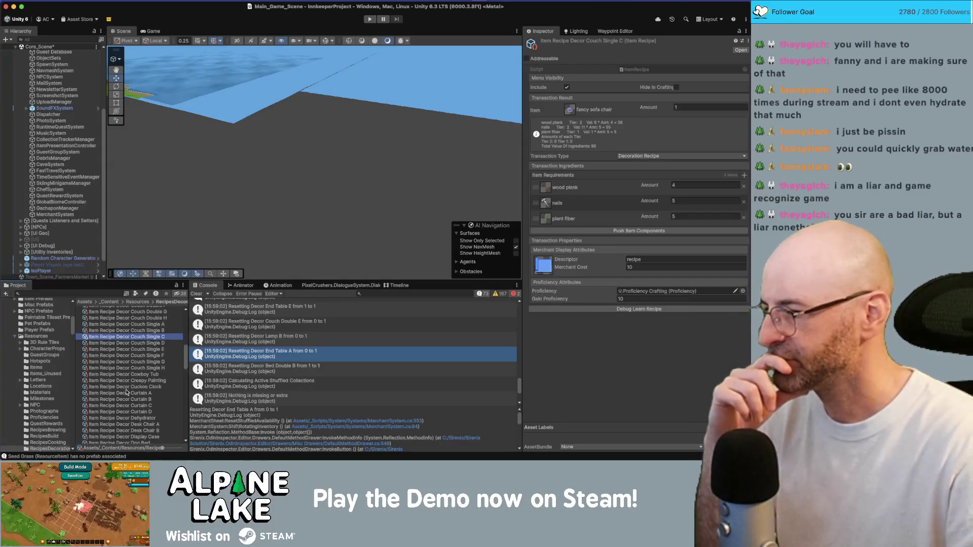
click(140, 383)
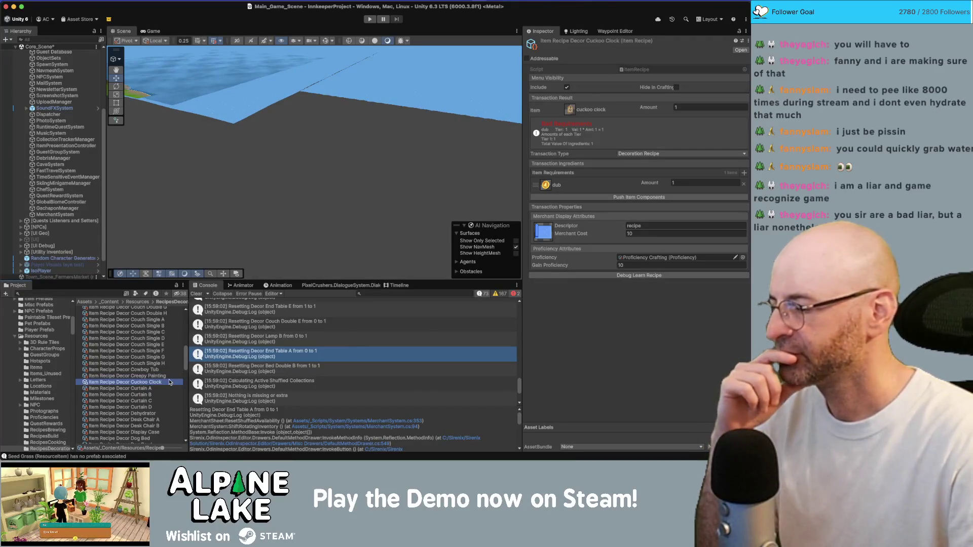
Select the Item Recipe Decor Dog Bed and Dog Bowl assets and delete them both.
key(Down)
key(Down)
key(Down)
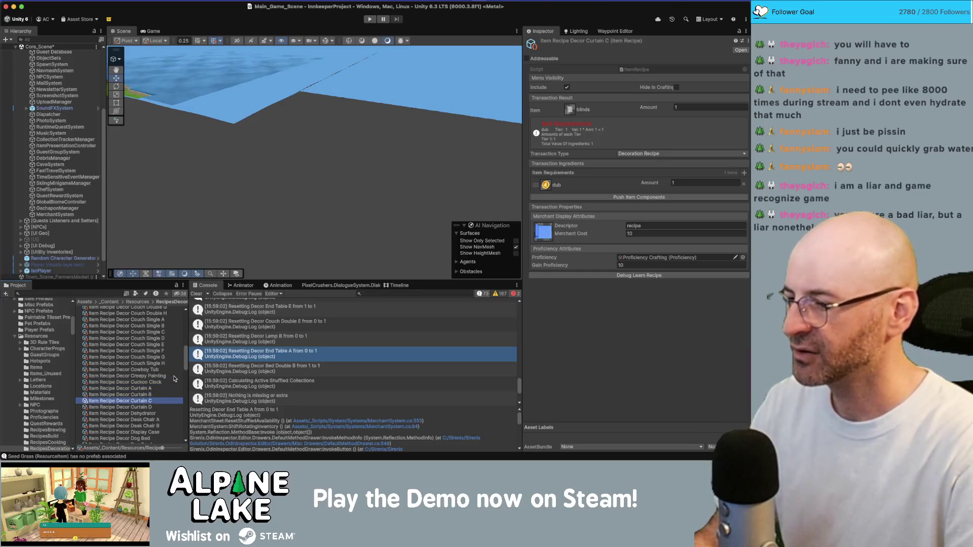
key(Up)
key(Up)
key(shift+Down)
key(shift+Down)
key(shift+Down)
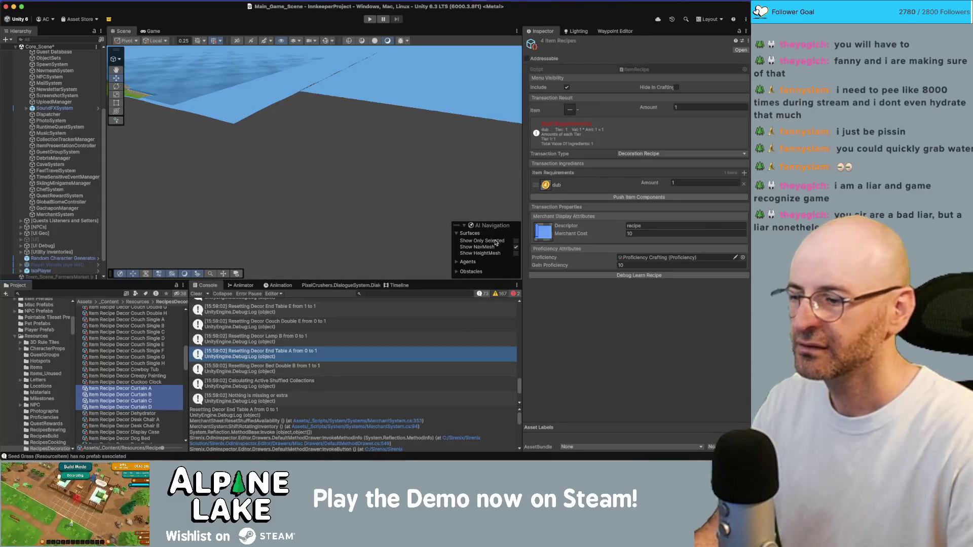
scroll(155, 383, down, 5)
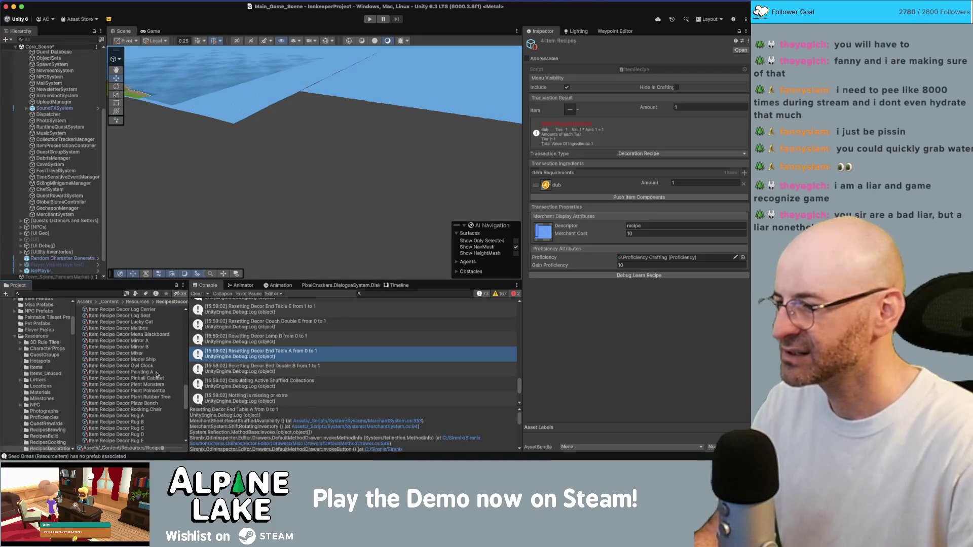
scroll(158, 374, up, 5)
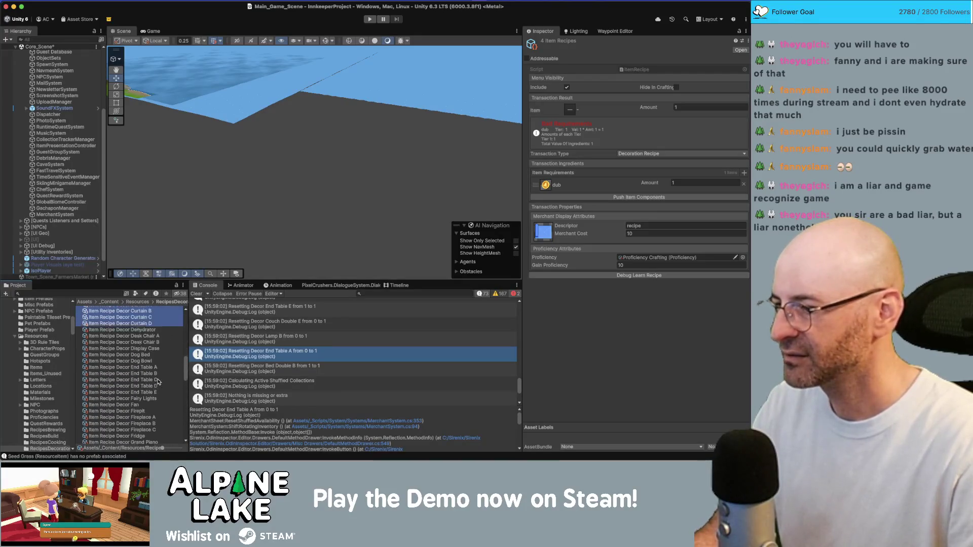
click(158, 366)
shift+click(167, 371)
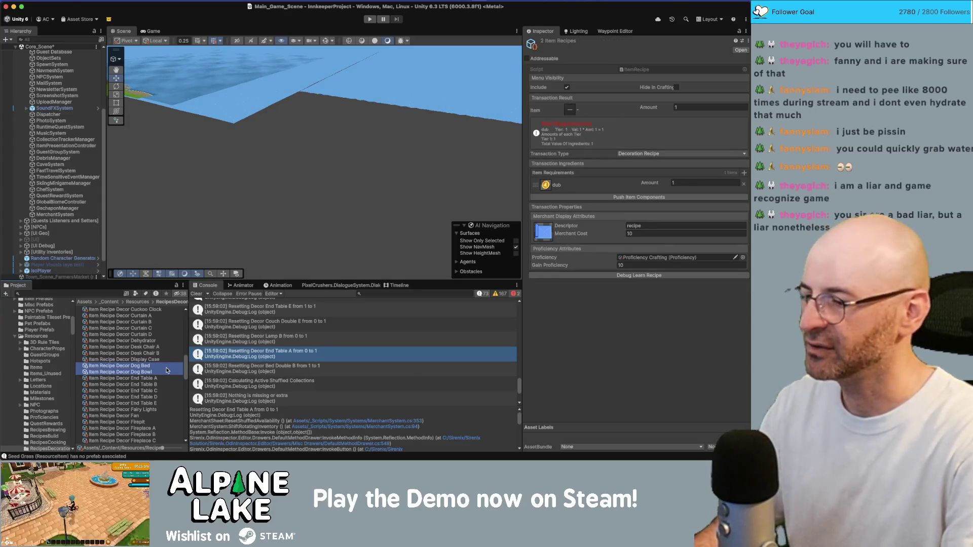
key(super+BackSpace)
key(Return)
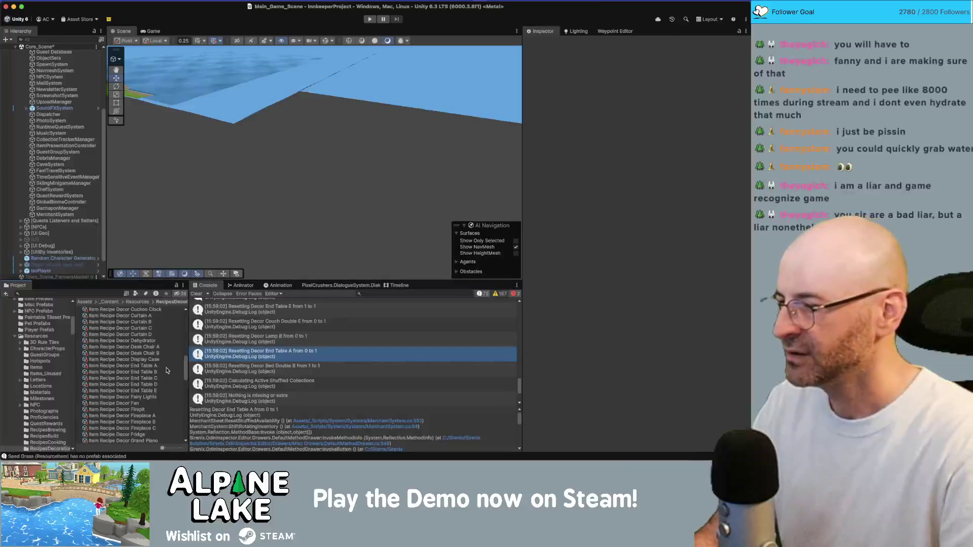
Look through the Bed Double A and Birdhouse recipes, then open the Display Case recipe.
click(139, 359)
key(super+f)
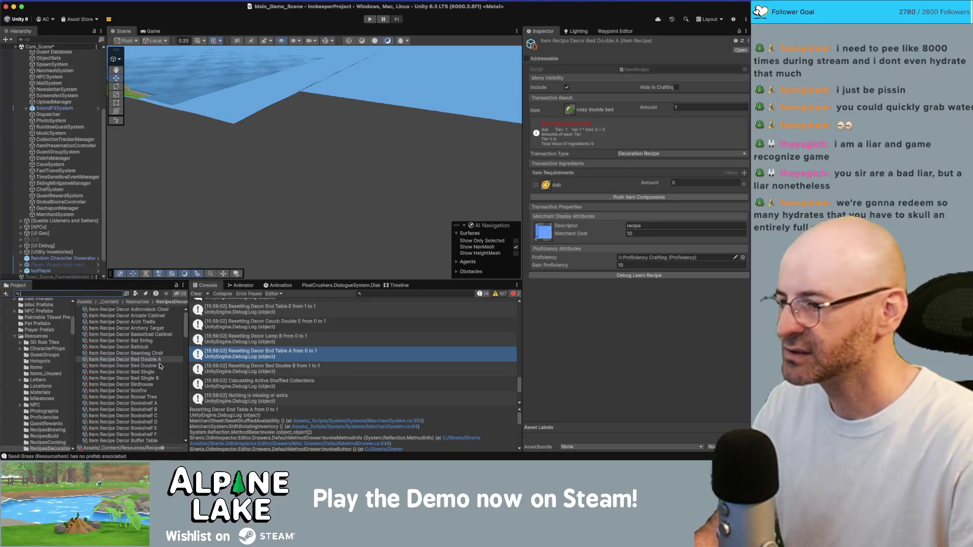
click(150, 384)
scroll(150, 362, down, 3)
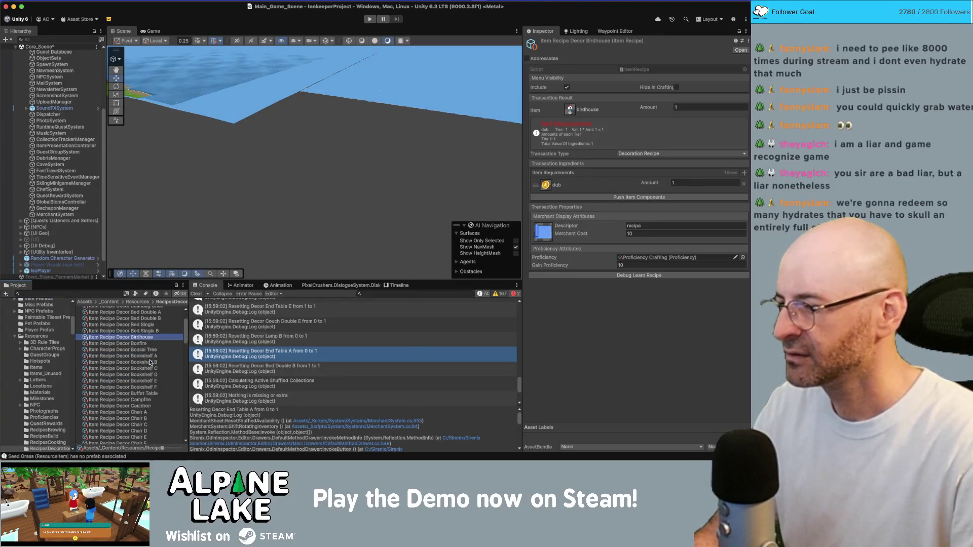
scroll(150, 406, down, 5)
scroll(148, 359, down, 8)
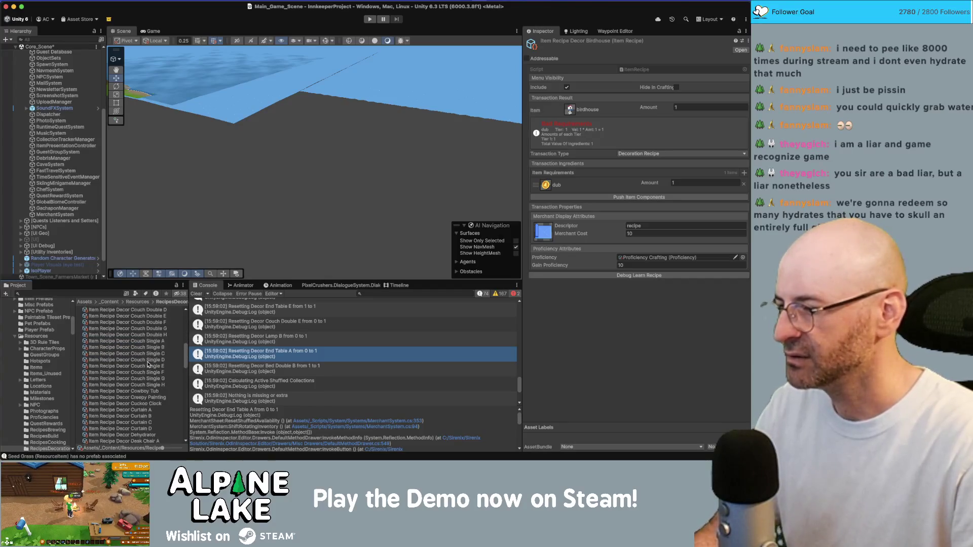
click(149, 377)
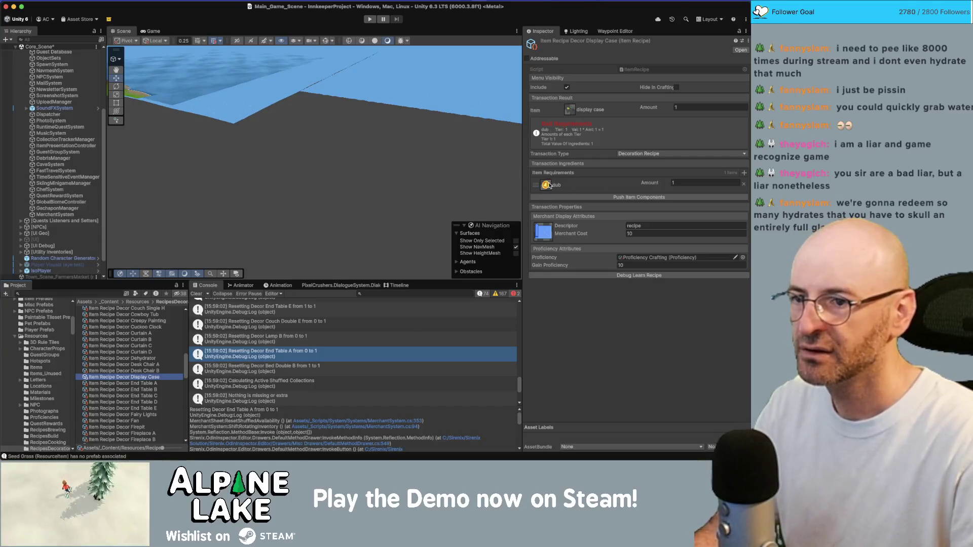
Make glass the display case's first required ingredient with amount 2.
click(548, 185)
text(glass)
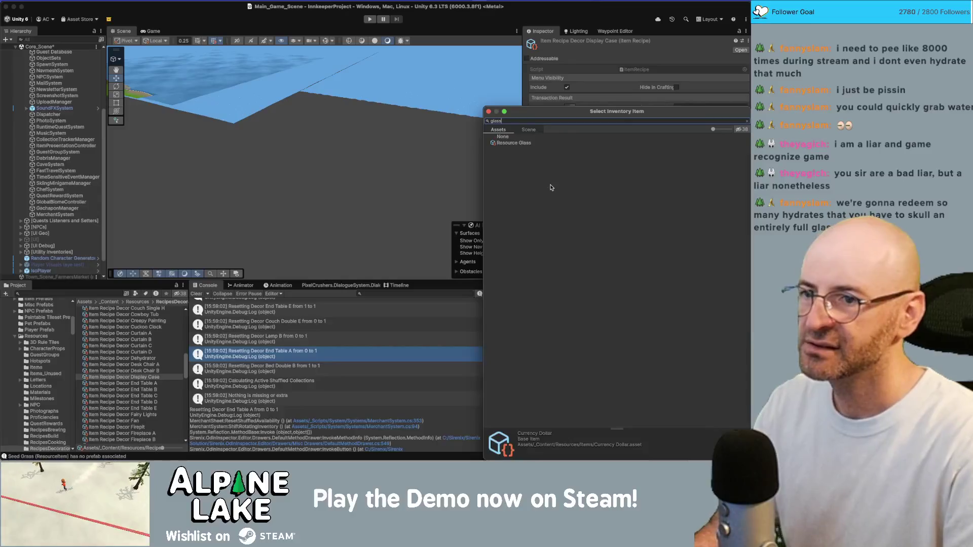
key(Return)
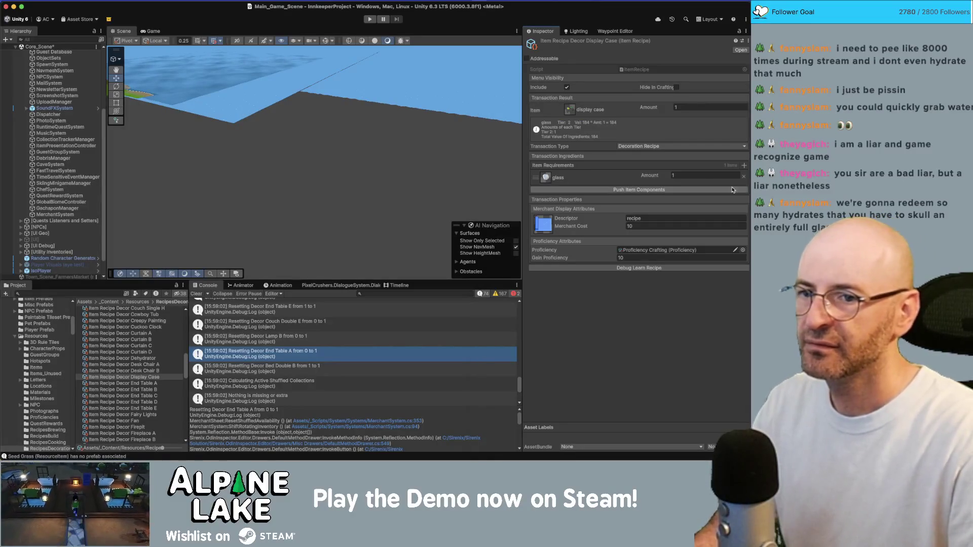
click(719, 175)
text(2)
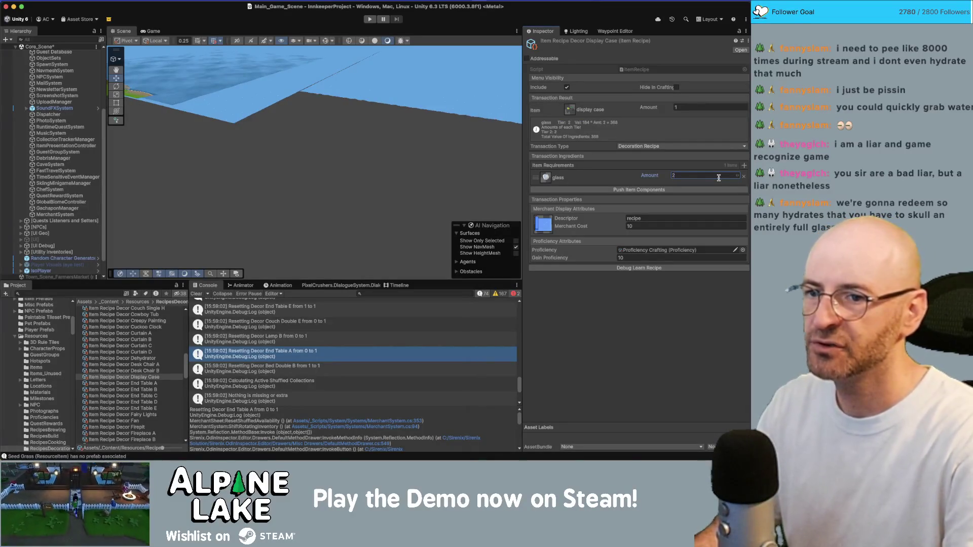
Add iron as a second ingredient requirement with amount 23.
click(744, 165)
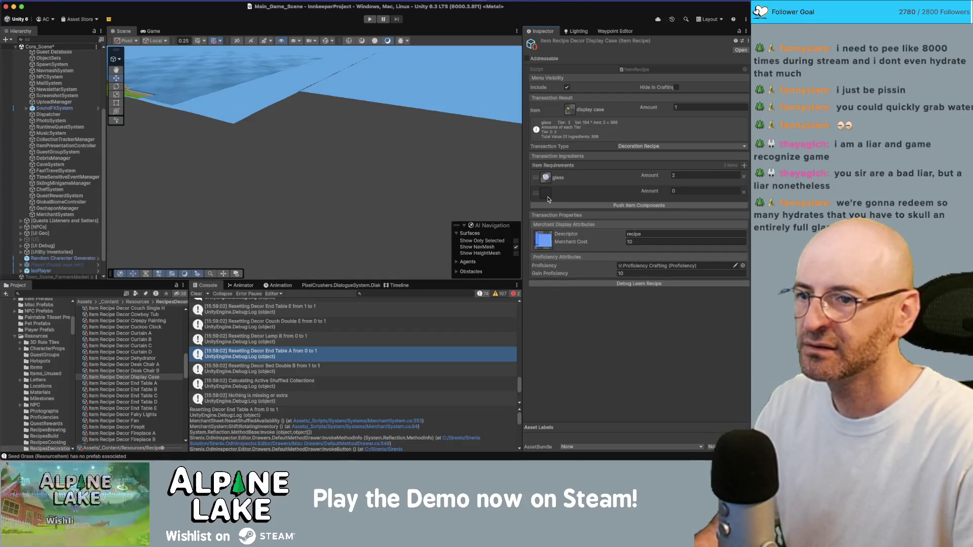
click(546, 196)
text(ore)
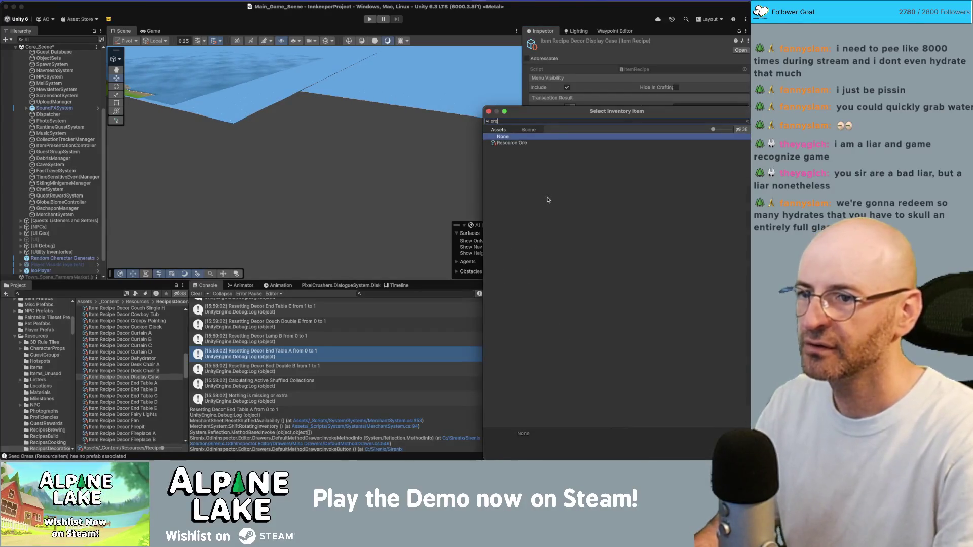
text(ig)
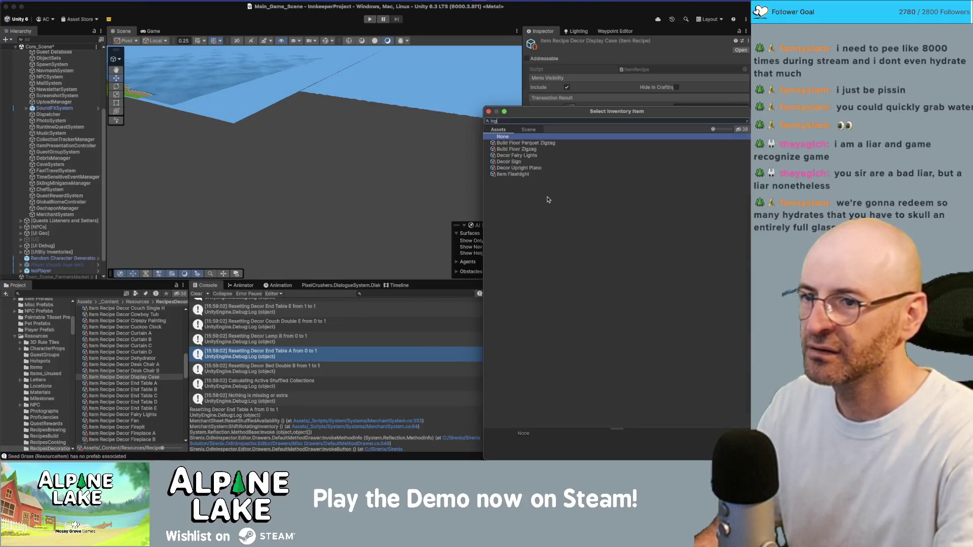
text(o)
text(ron)
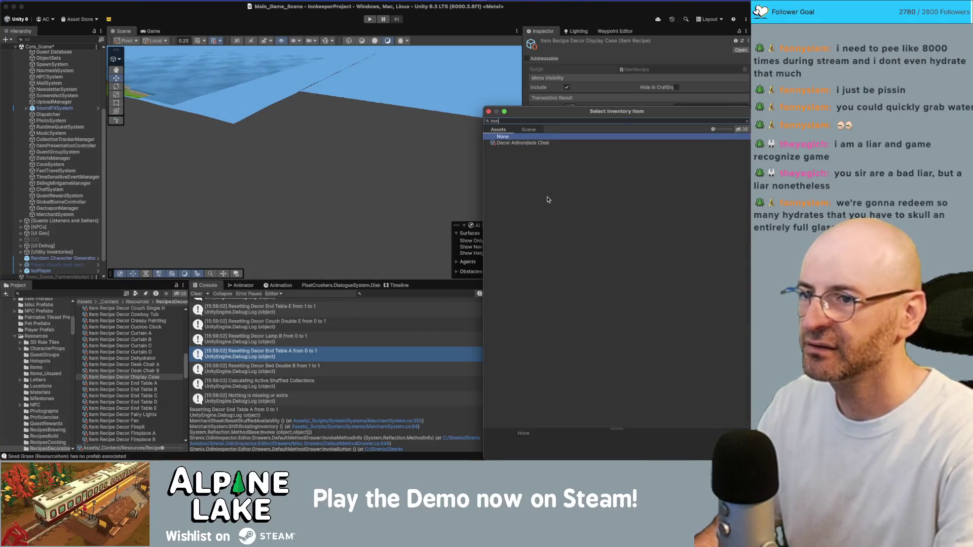
text(ron)
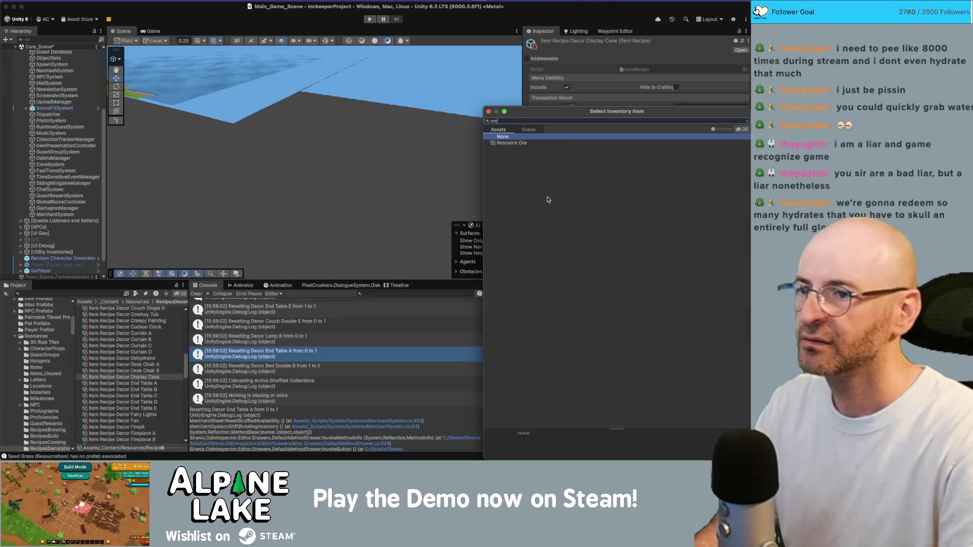
key(Down)
key(Return)
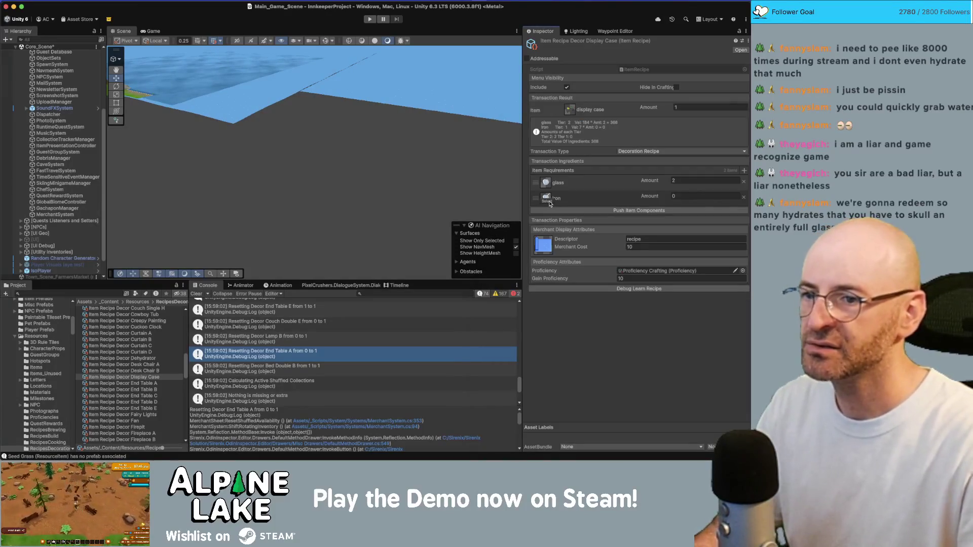
click(732, 197)
text(2)
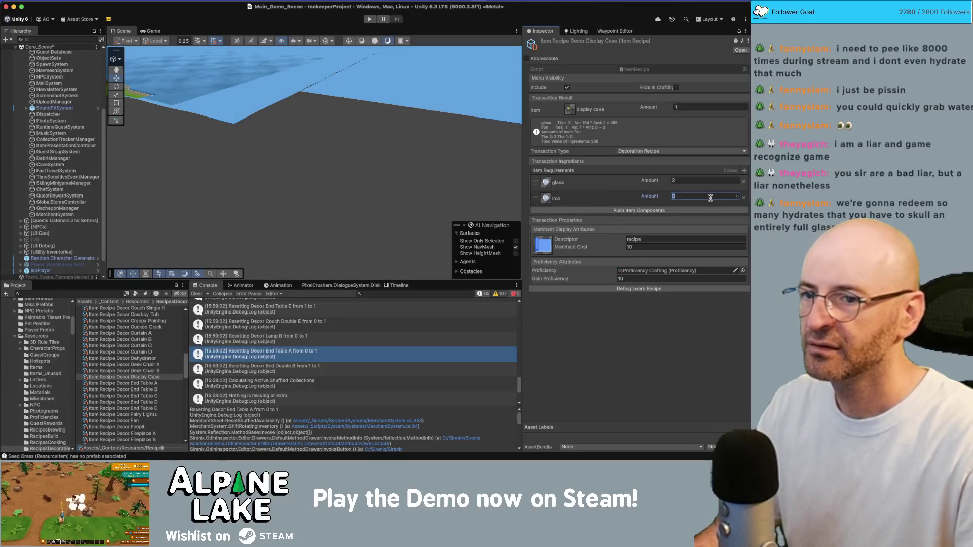
text(3)
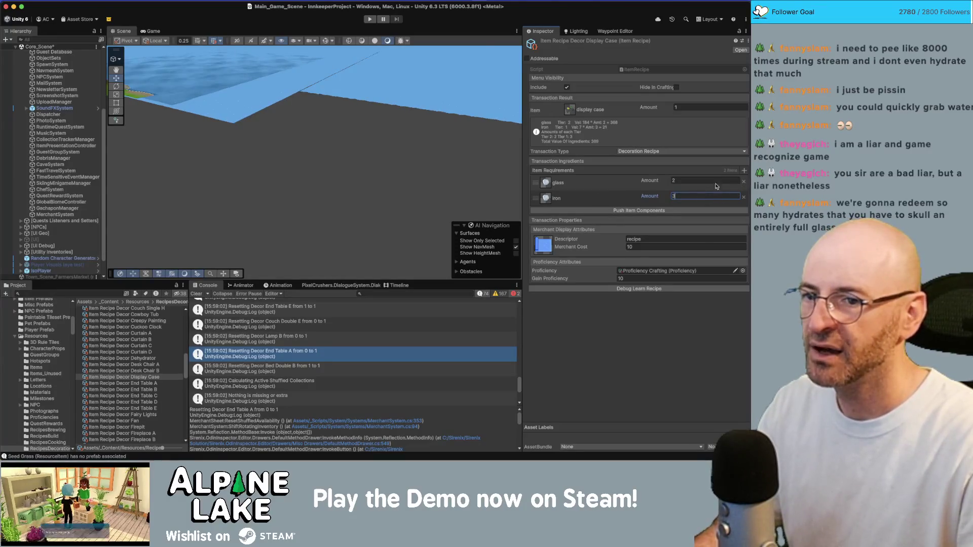
Add Resource Nail and Resource Wood Plank as the third and fourth ingredients.
click(744, 171)
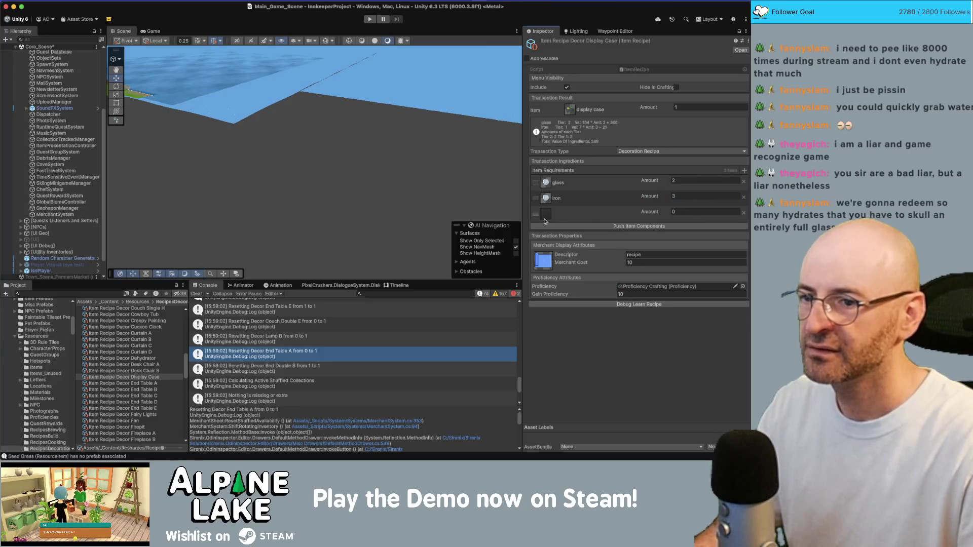
click(543, 218)
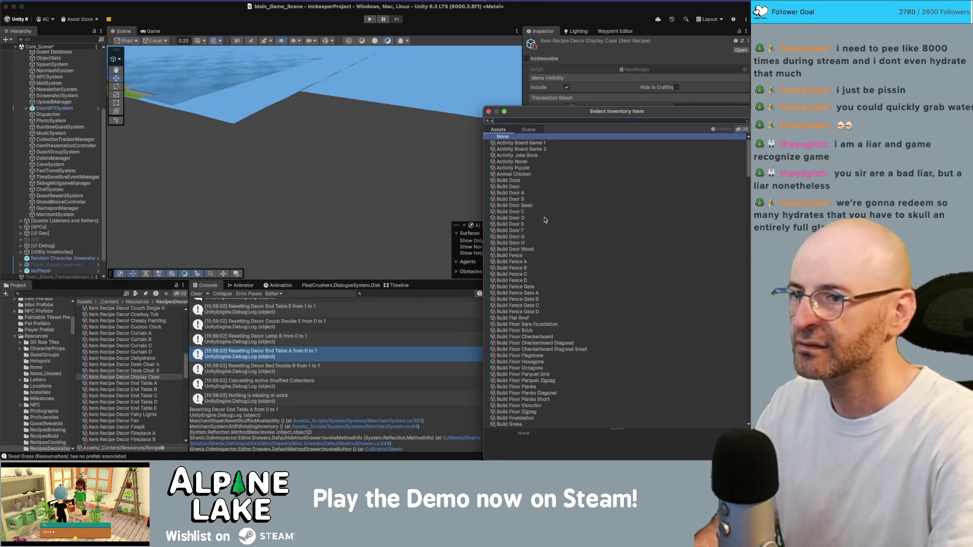
text(nail)
key(Down)
key(Down)
key(Return)
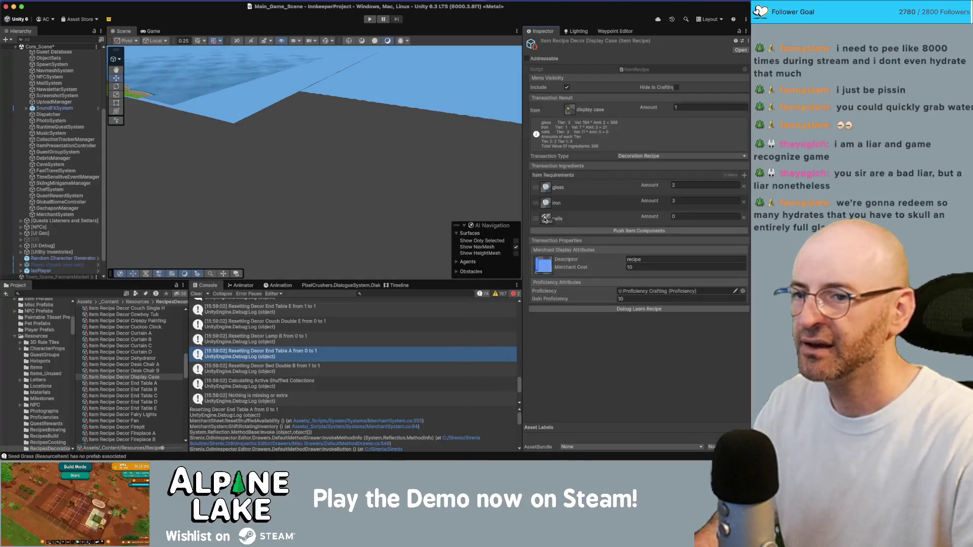
click(744, 174)
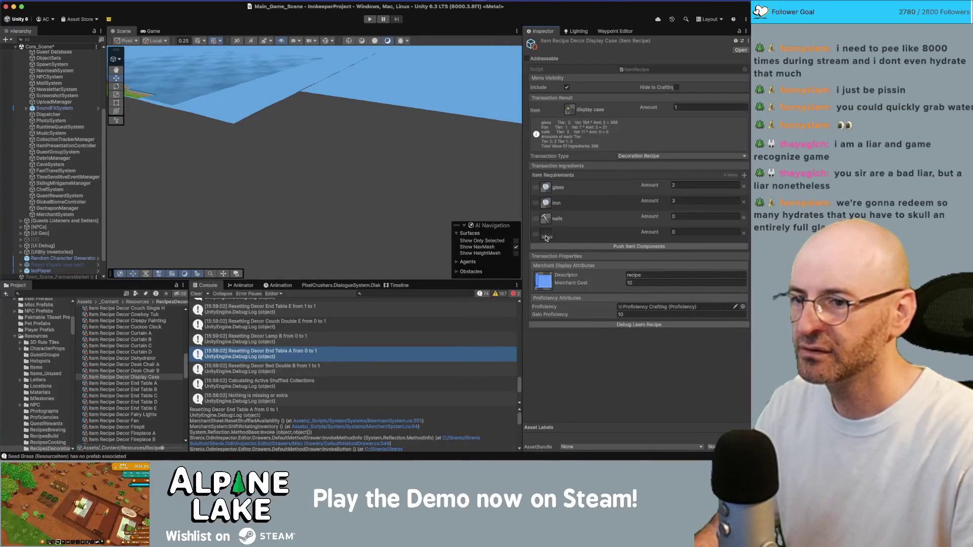
click(546, 238)
text(wood)
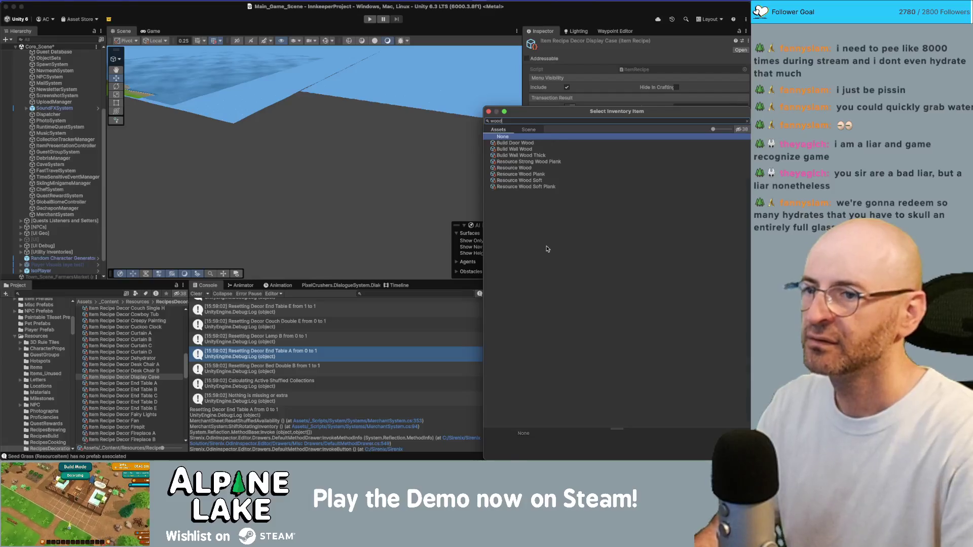
key(Down)
key(Down)
key(Down)
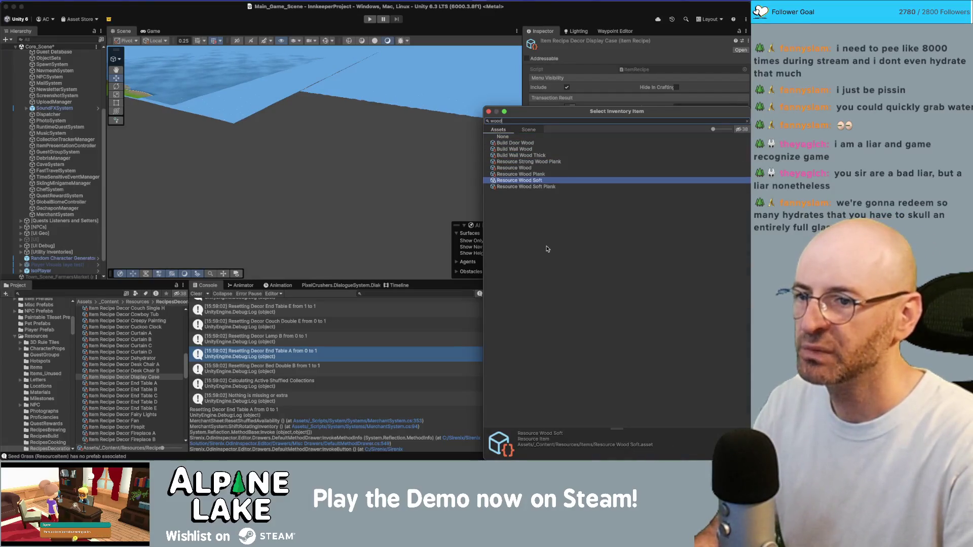
key(Up)
key(Return)
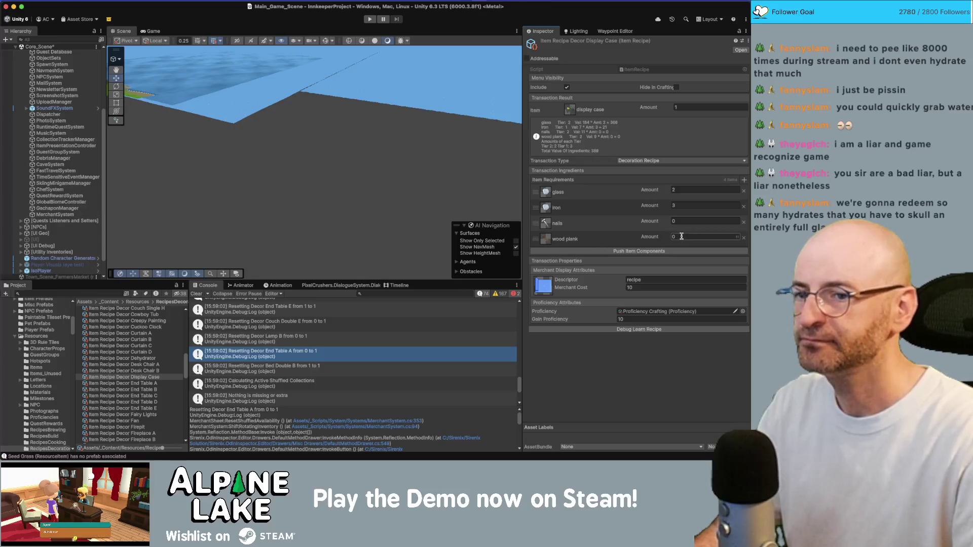
Set wood planks to 3 and nails to 2, and remove the iron requirement.
click(681, 236)
text(3)
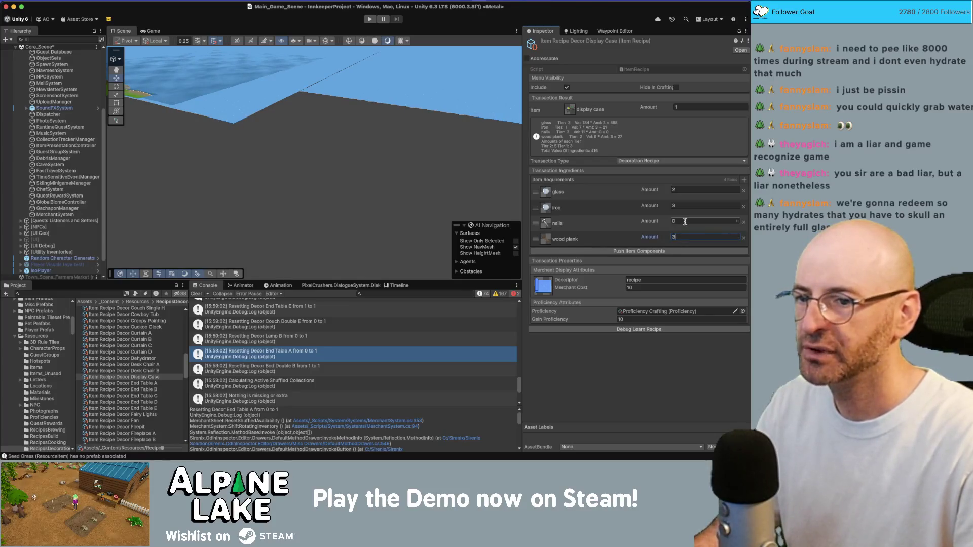
click(685, 221)
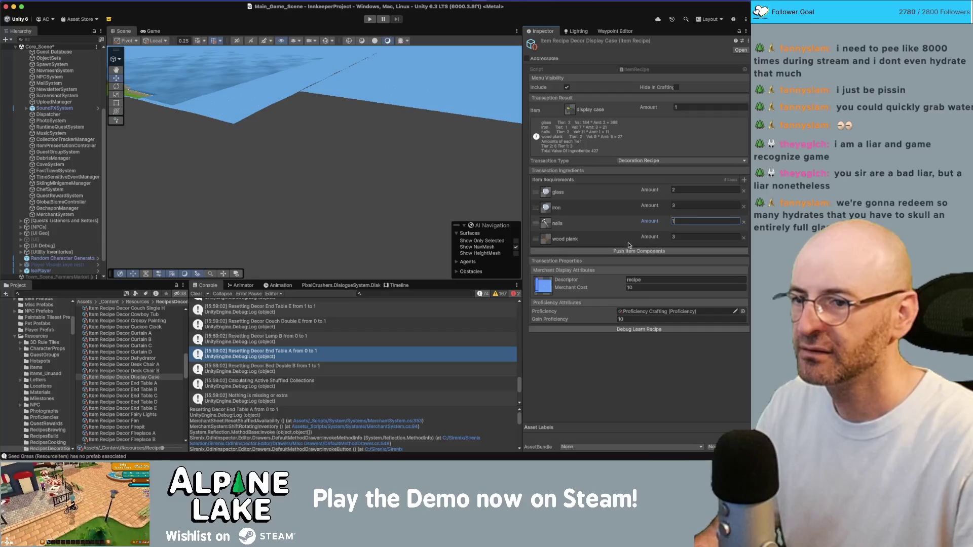
key(Return)
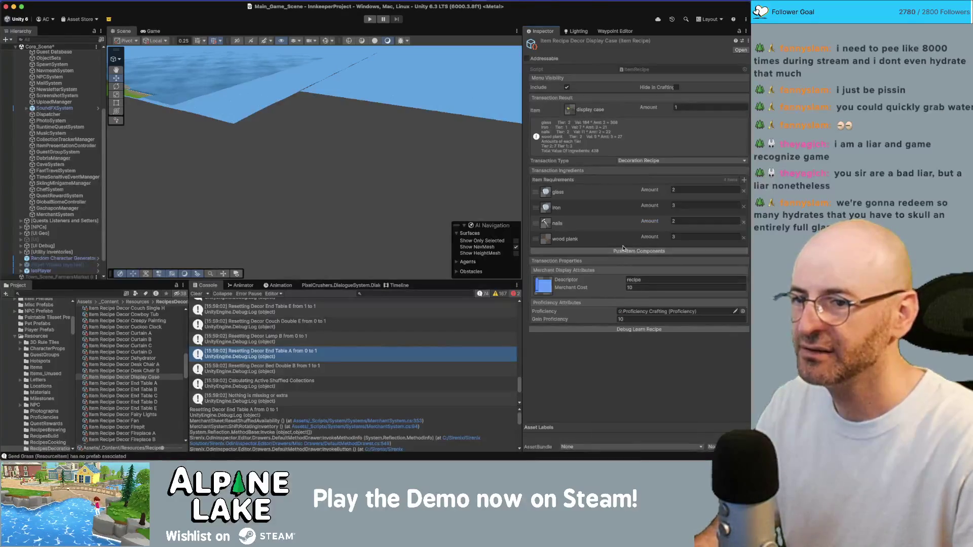
click(674, 205)
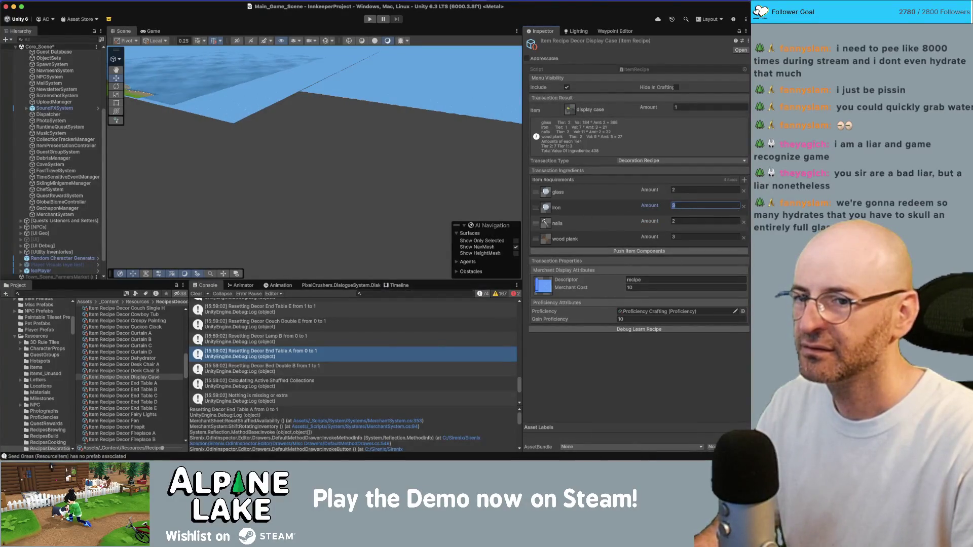
click(744, 207)
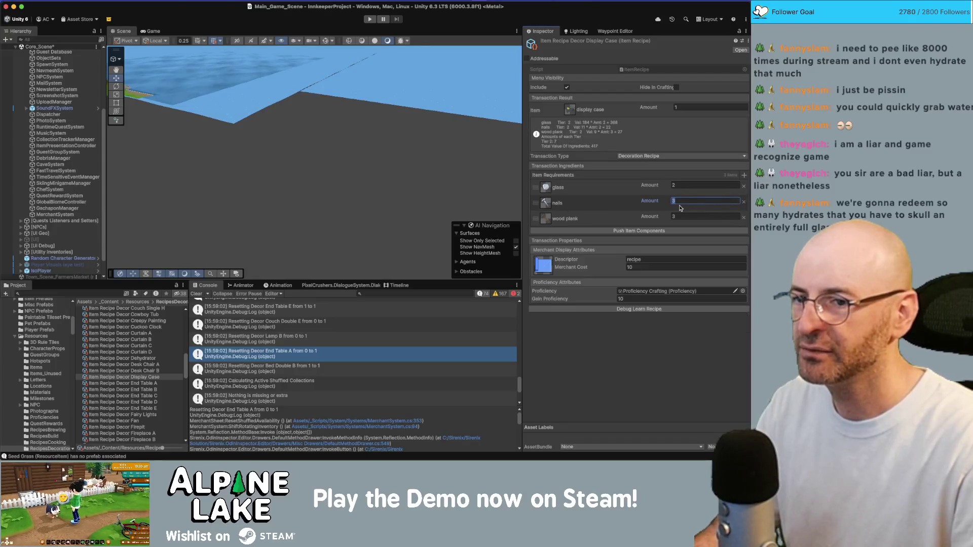
click(614, 354)
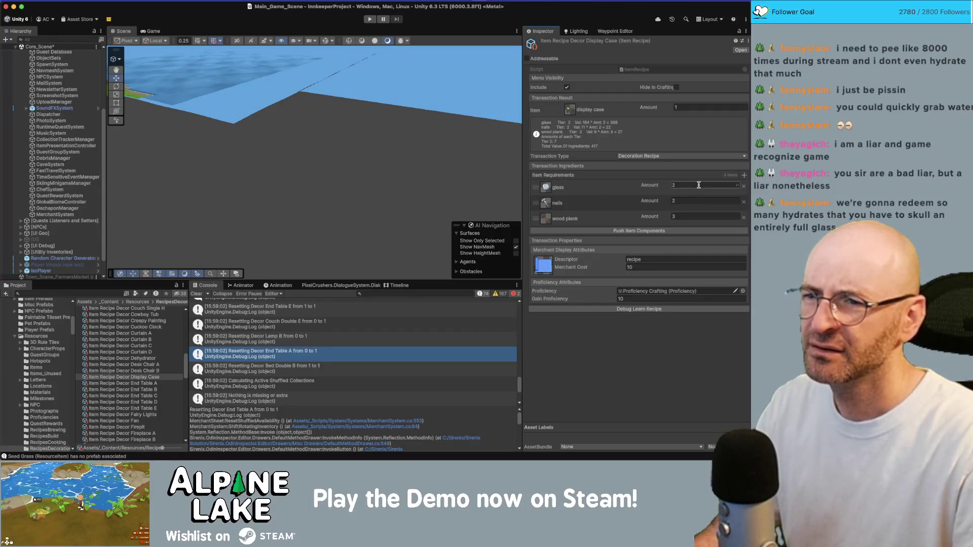
Change the display case's glass amount to 1 and its merchant cost from 10 to 50.
text(1)
key(Tab)
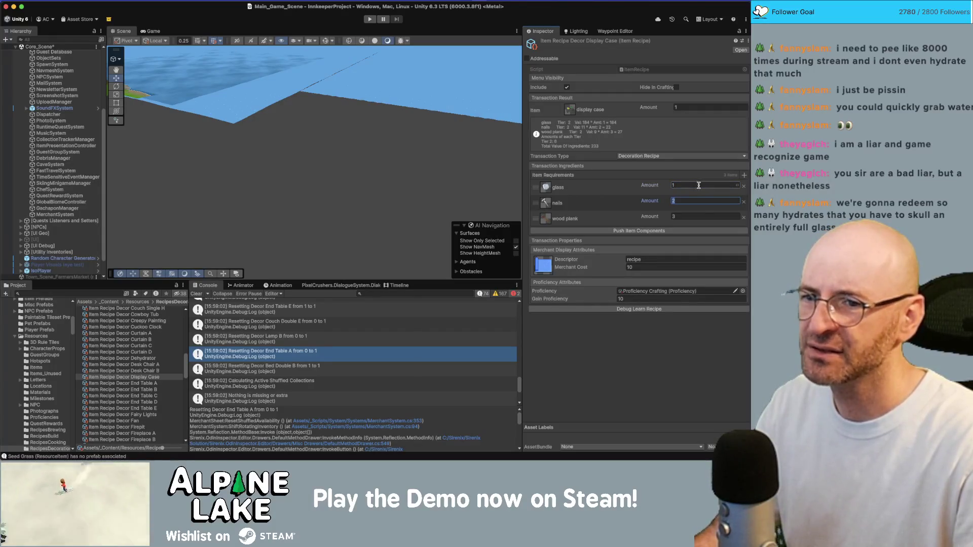
click(575, 81)
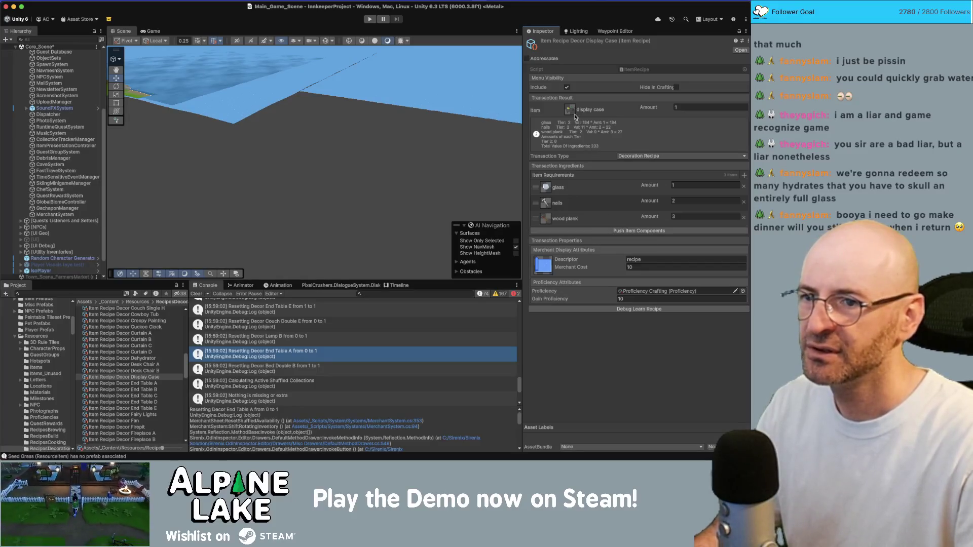
click(629, 267)
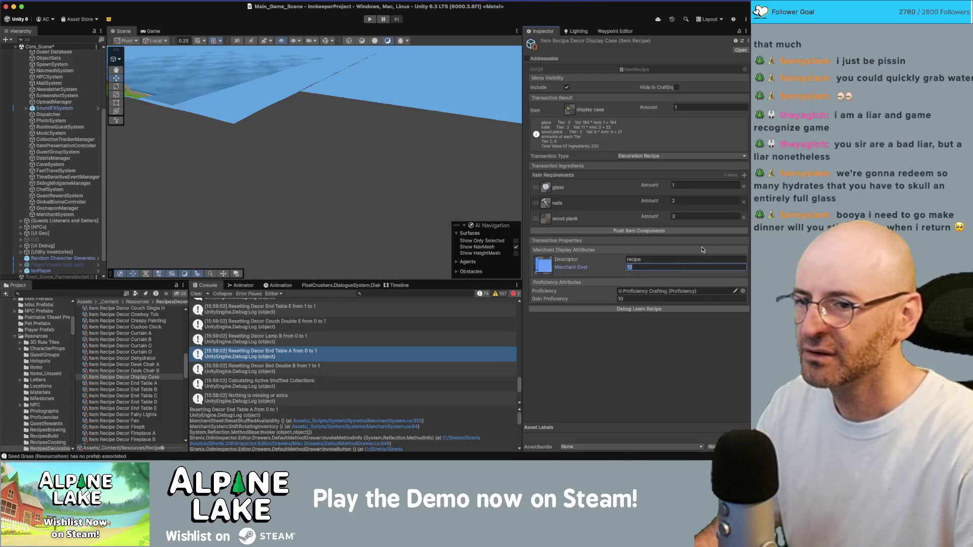
text(300)
click(689, 264)
text(50)
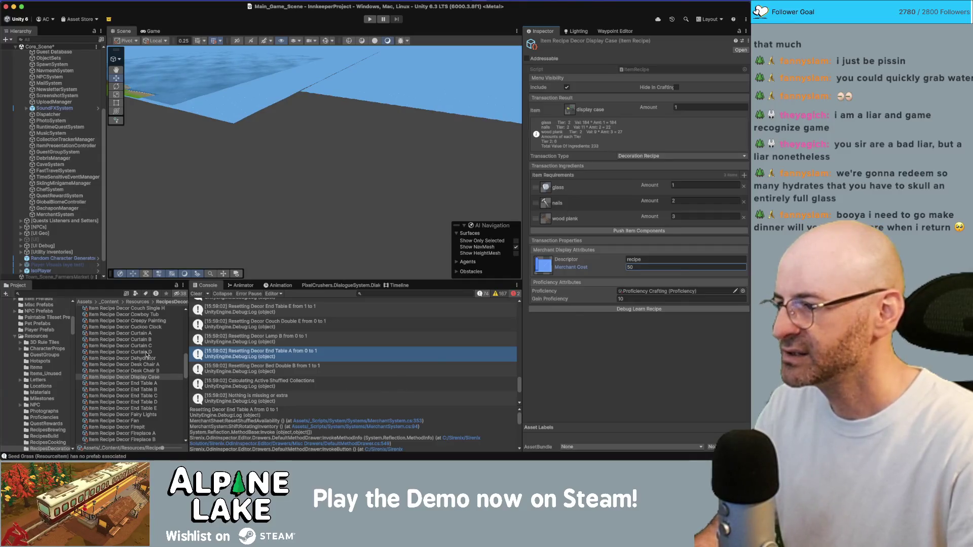
click(109, 294)
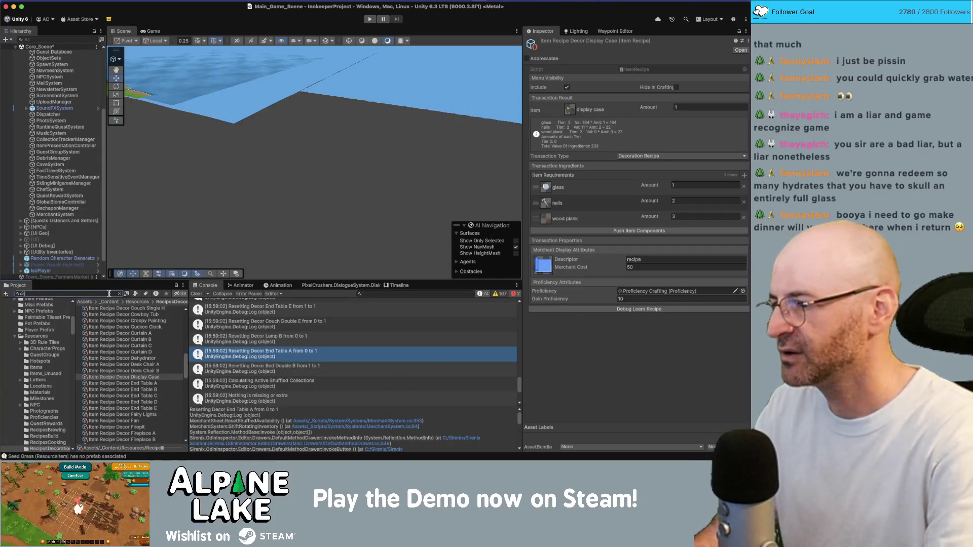
Add Display Case to Carlos Merchant Static Tier 1 Recipes below Buffet Table, then open Buffet Table.
text(carlos merch)
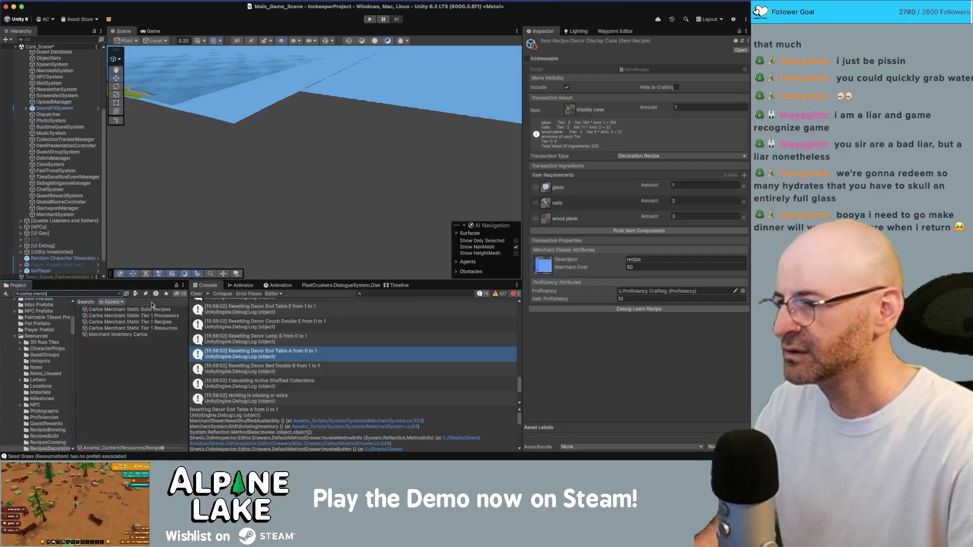
click(155, 322)
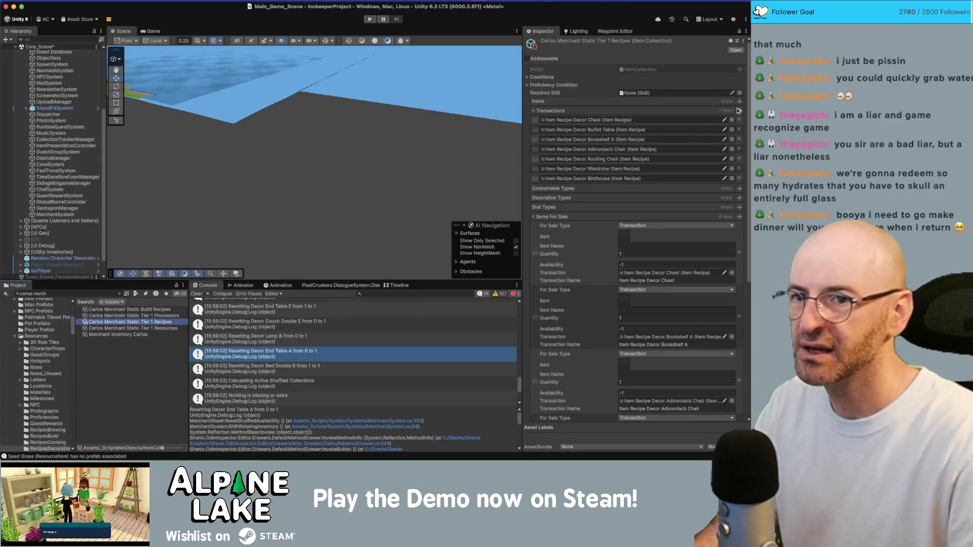
click(738, 110)
text(display)
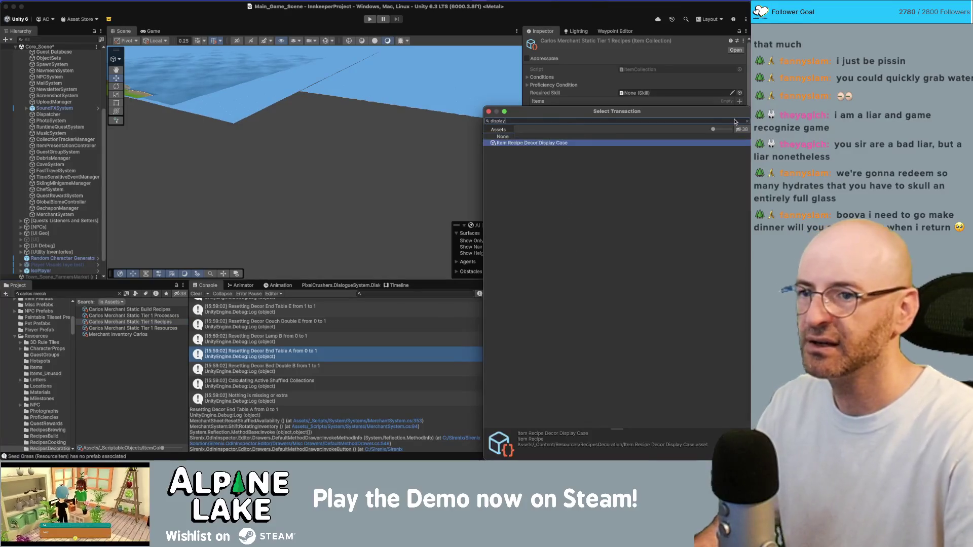
key(Return)
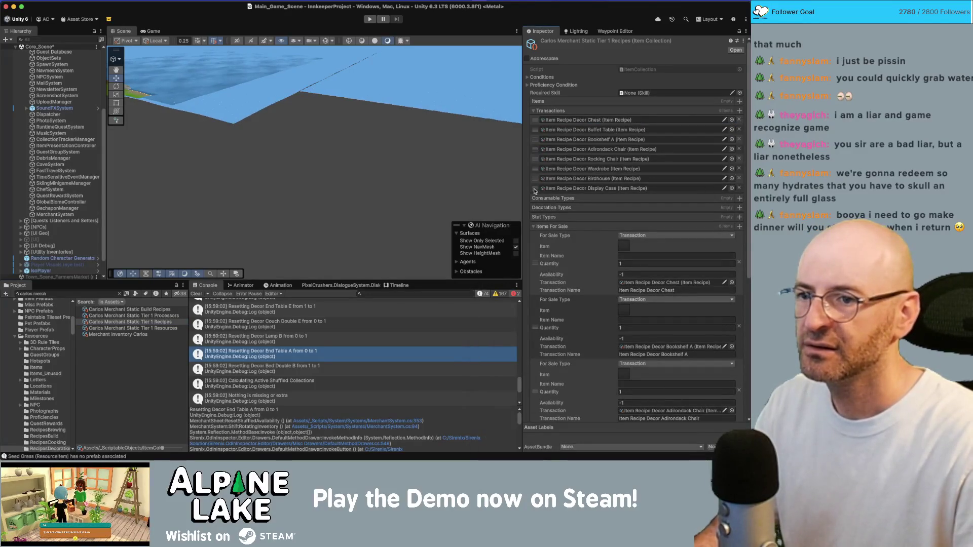
drag(571, 188, 609, 132)
click(609, 130)
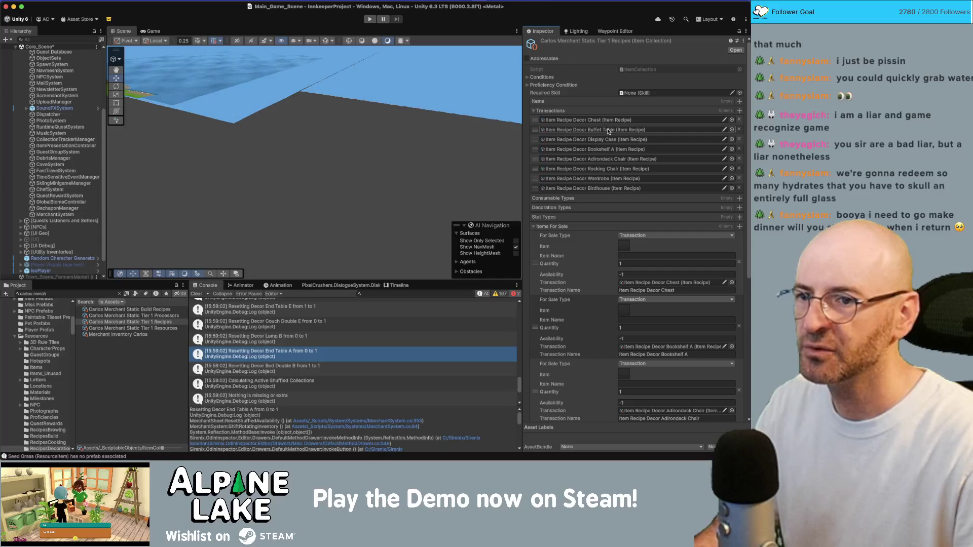
click(122, 375)
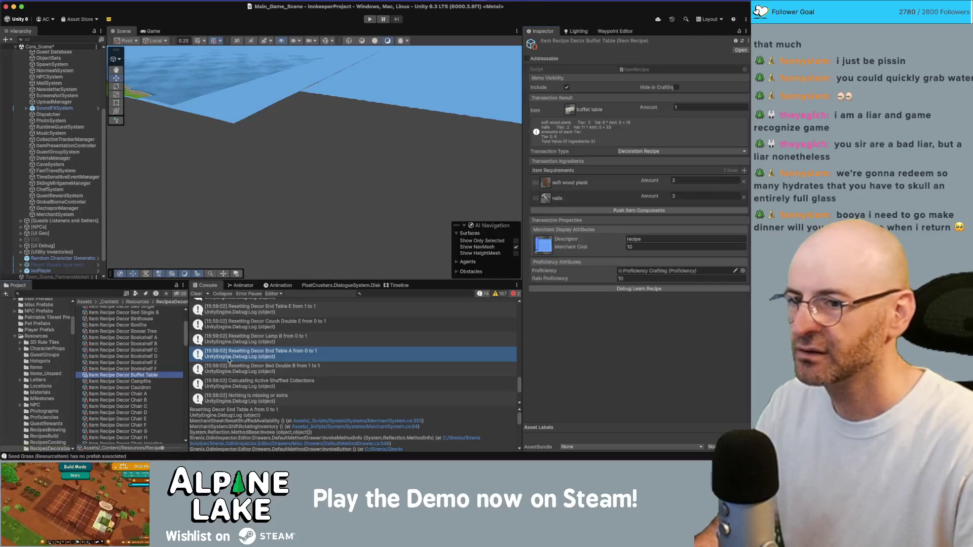
Enter 50 as the Buffet Table recipe's merchant cost.
click(641, 247)
text(50)
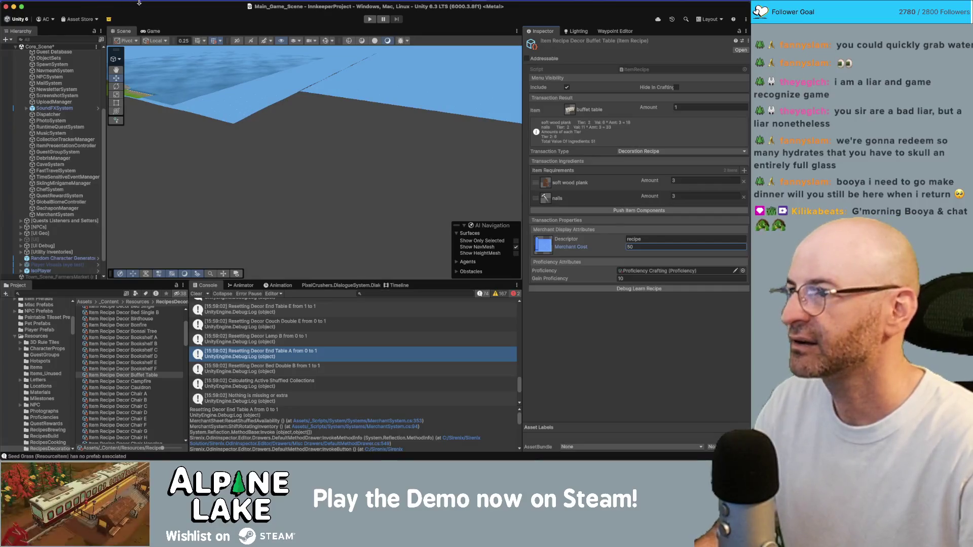
mouse_move(182, 91)
mouse_down()
mouse_move(212, 96)
mouse_move(173, 89)
mouse_move(192, 85)
mouse_move(192, 109)
mouse_move(200, 101)
mouse_move(192, 85)
mouse_move(331, 137)
mouse_up()
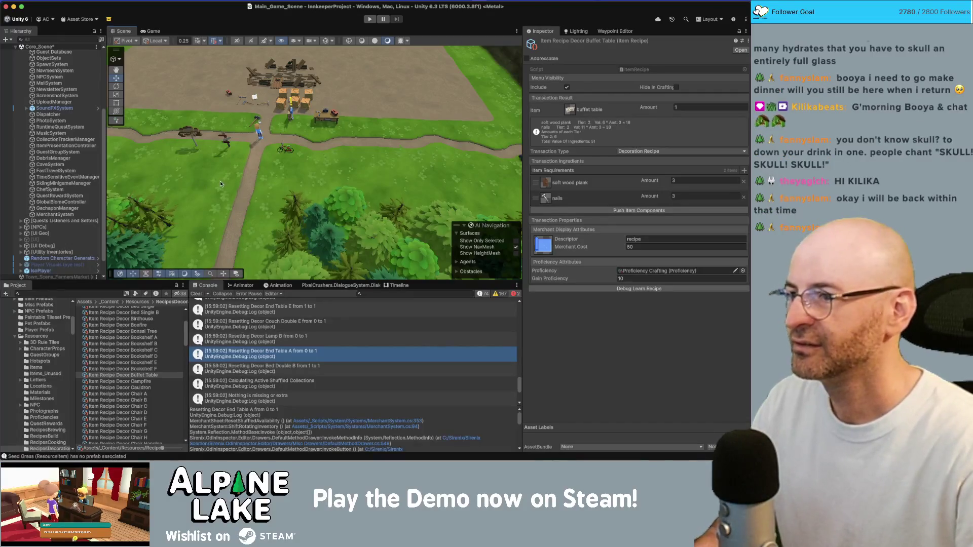
scroll(228, 183, up, 6)
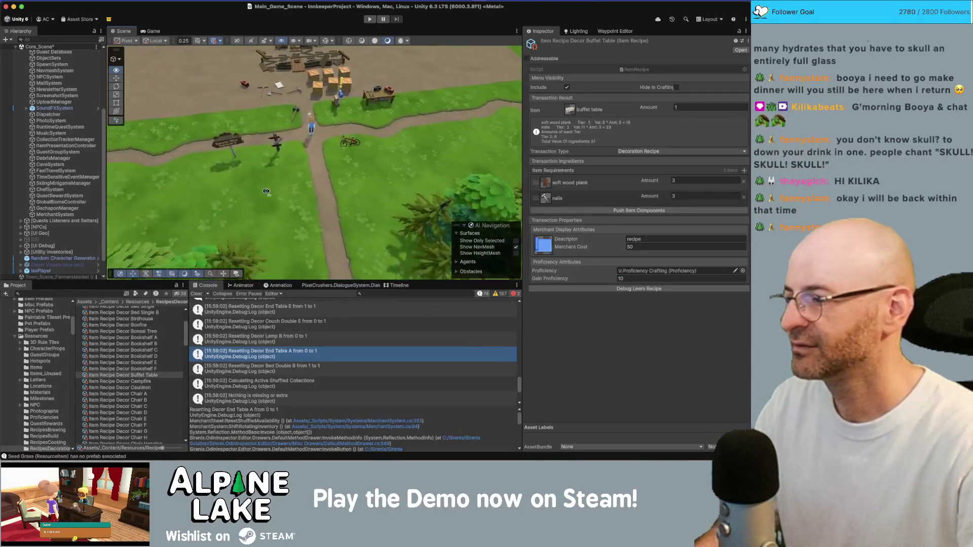
scroll(264, 189, down, 5)
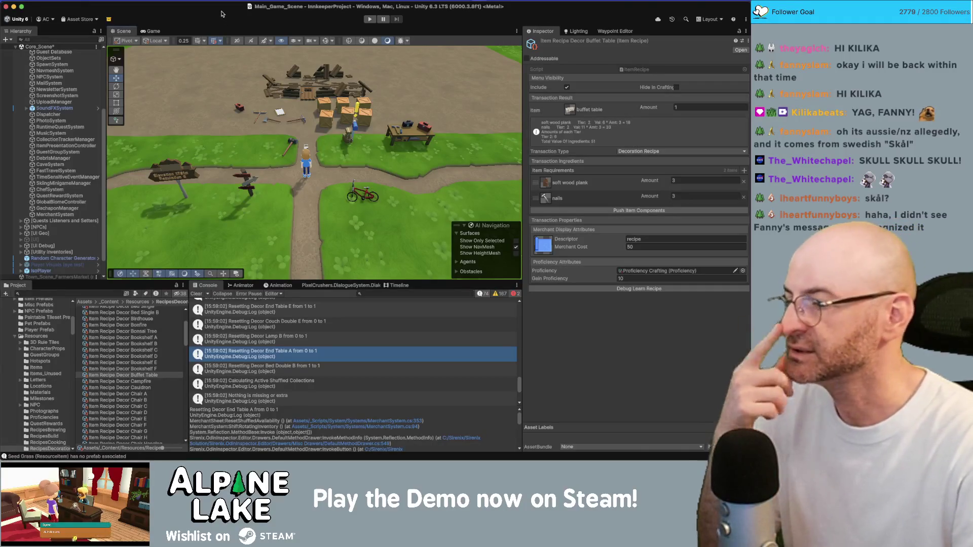
drag(238, 133, 277, 121)
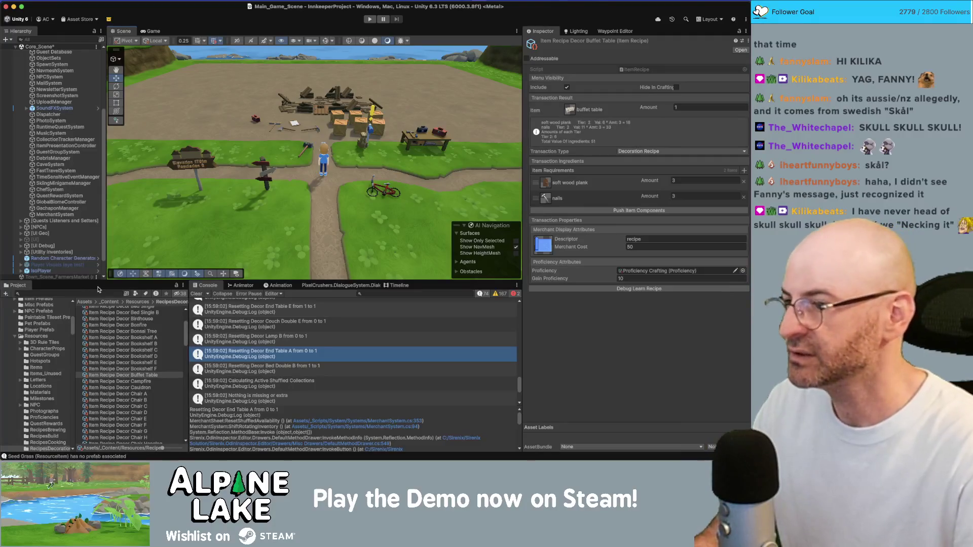
Review the Campfire recipe, then open Item Recipe Decor Cauldron.
click(151, 381)
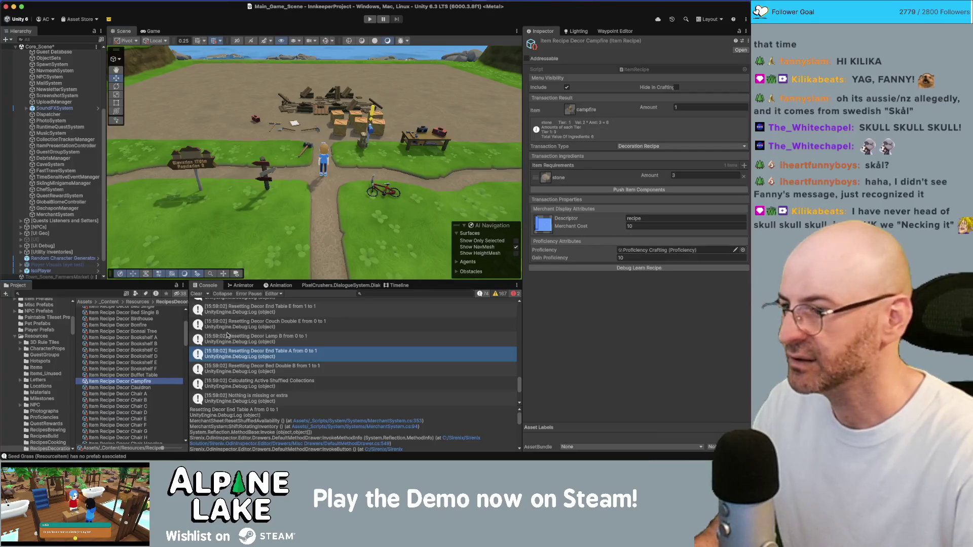
click(154, 387)
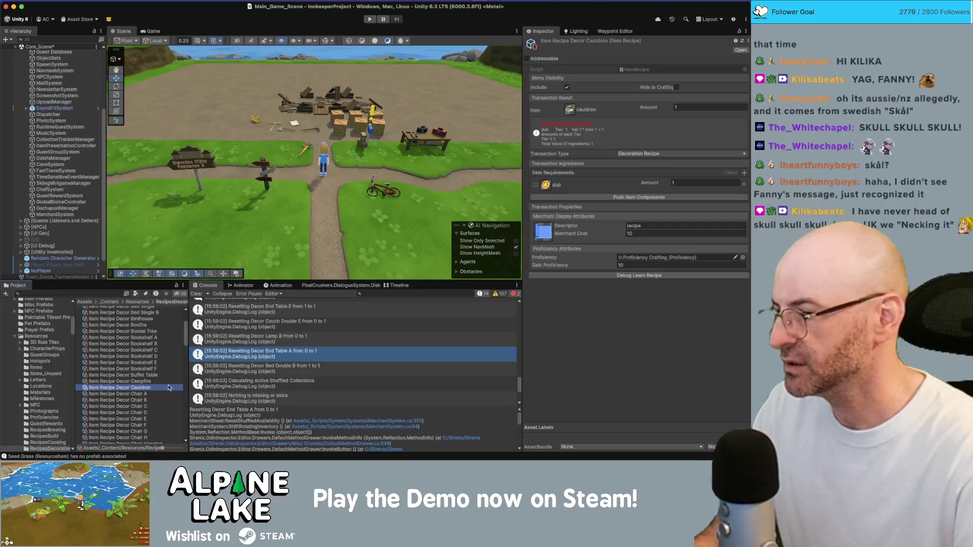
scroll(167, 387, down, 5)
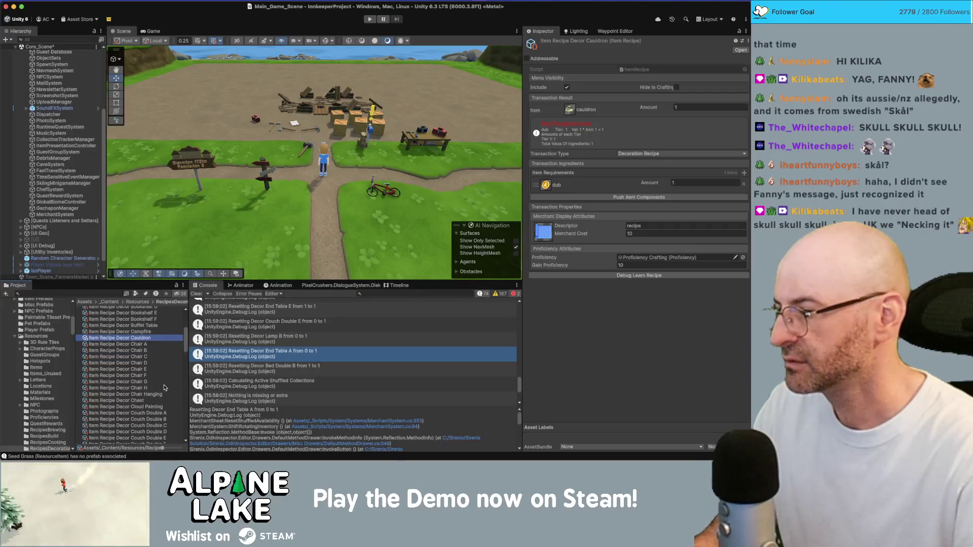